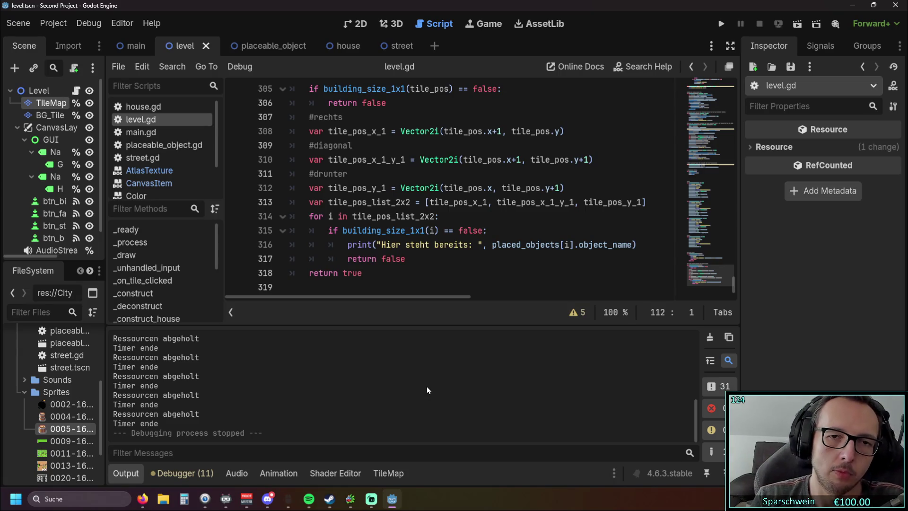
Minimize the Godot editor and bring the Rising Cities YouTube video to the front.
left_click(853, 5)
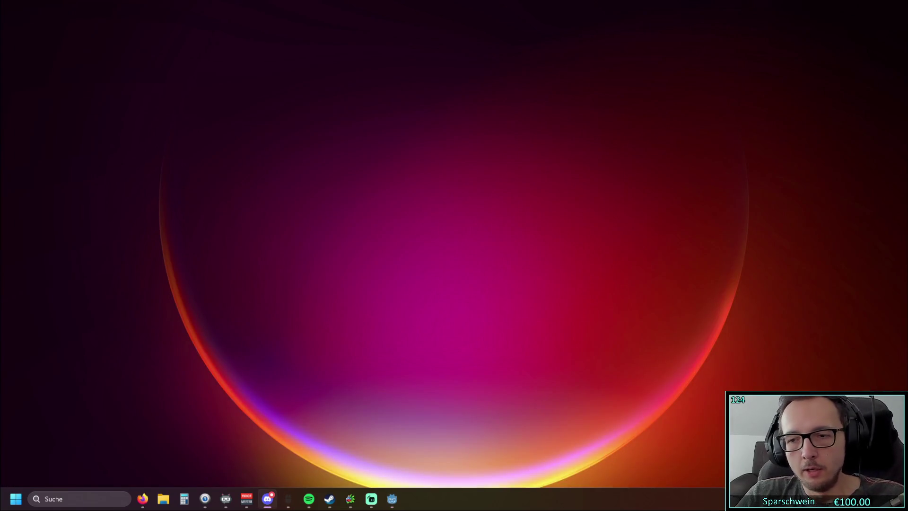
key("alt+Tab")
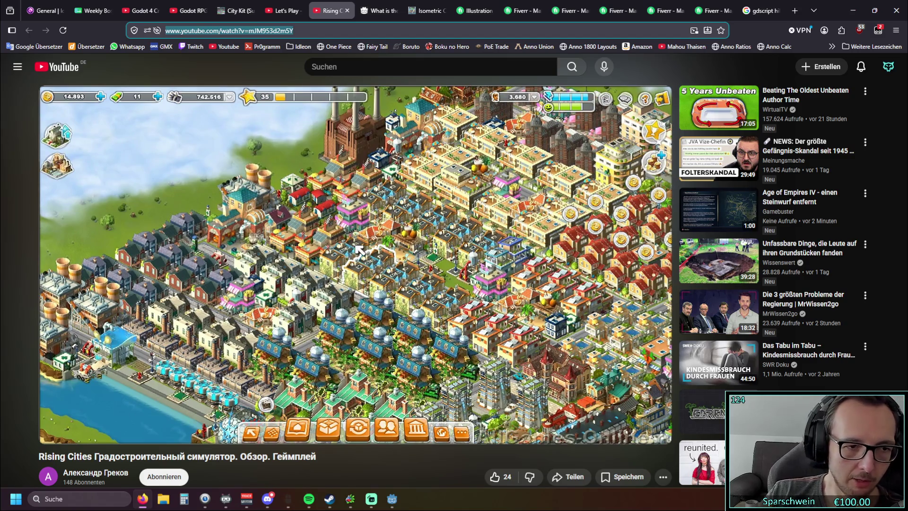
Keep the Rising Cities gameplay video on the dense riverside city scene for reference.
mouse_move(353, 399)
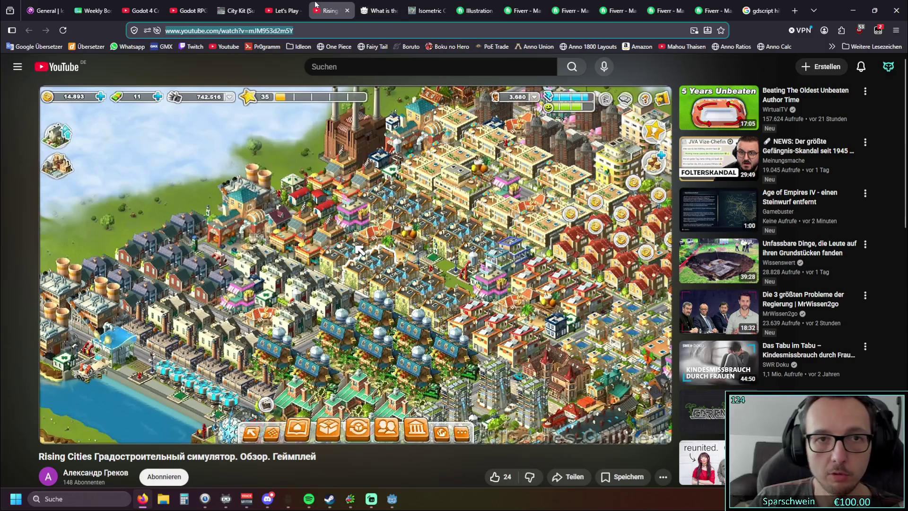
Switch to the 'Let's Play - Rising Cities #003 - Raus aus der Beta' tab and play it.
left_click(289, 11)
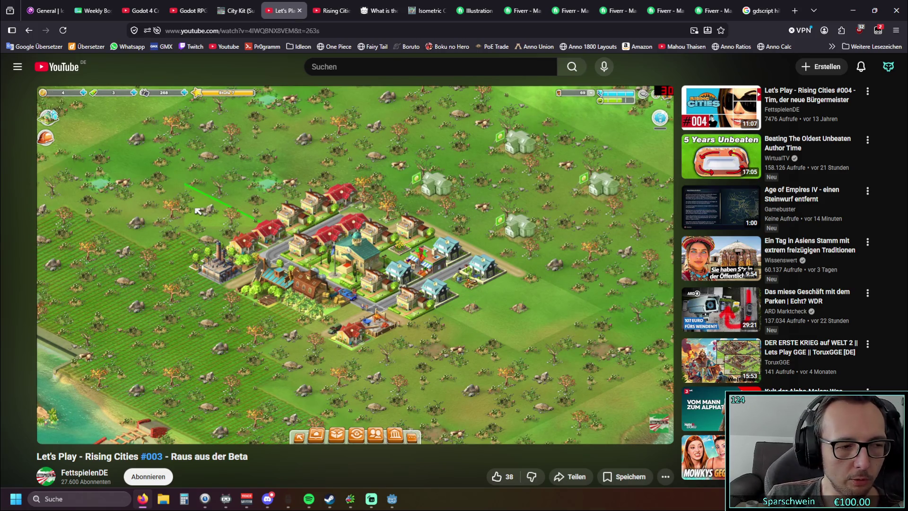
mouse_move(160, 278)
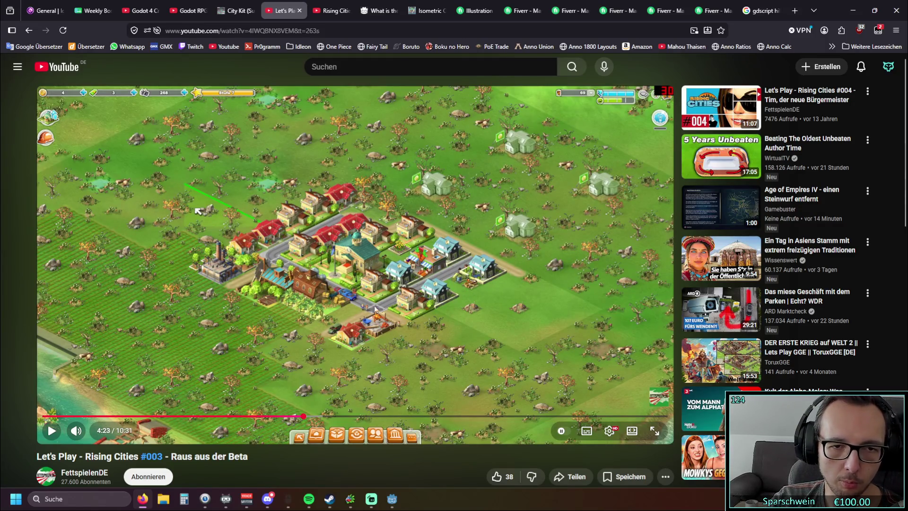
left_click(519, 318)
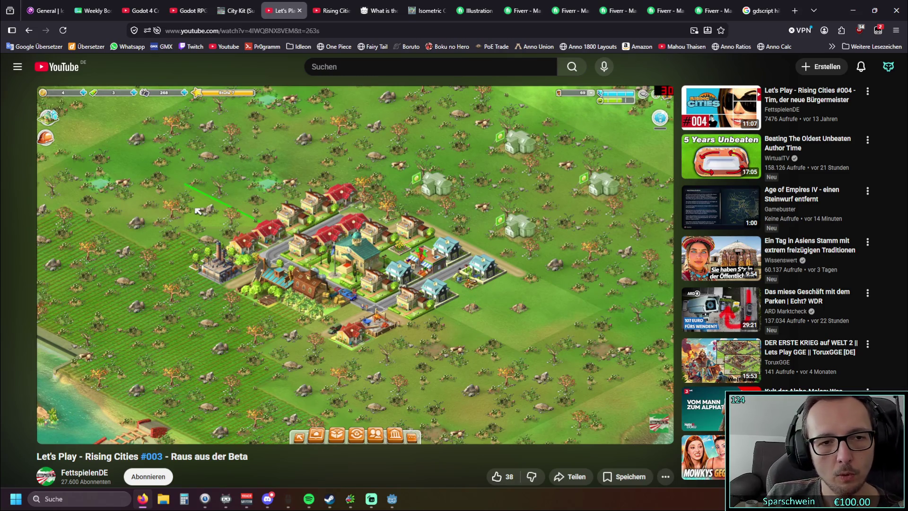
mouse_move(188, 290)
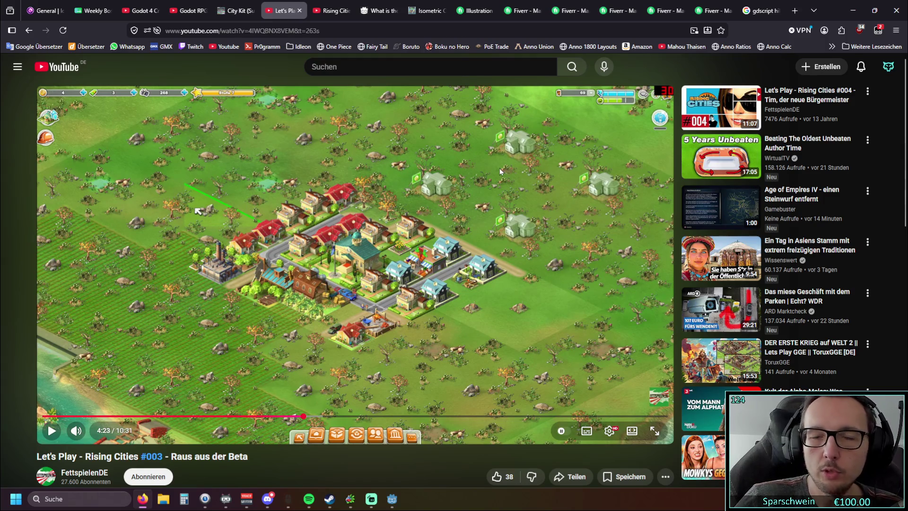
Go to the other Rising Cities tab, paused at 0:02 of 4:52 on the sprawling city.
left_click(332, 11)
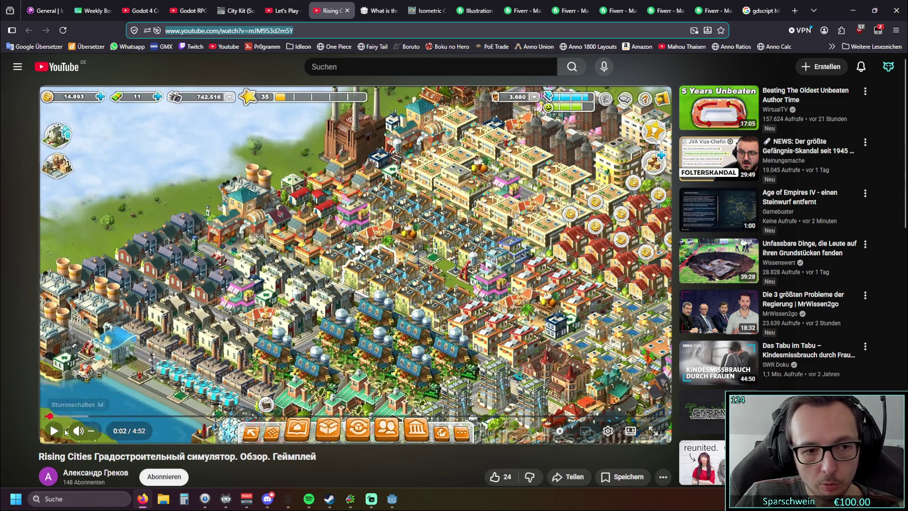
Play the Rising Cities review, pausing to study the isometric buildings, then resume past 0:09.
left_click(54, 431)
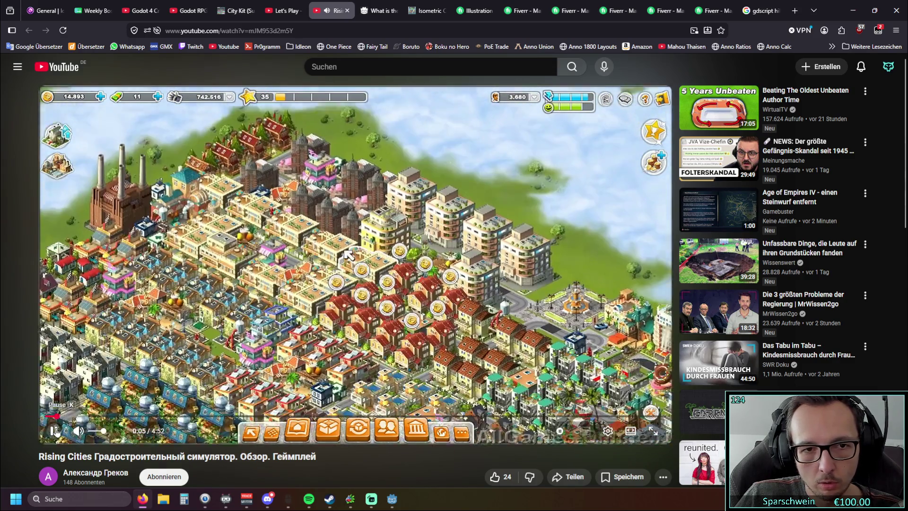
left_click(55, 430)
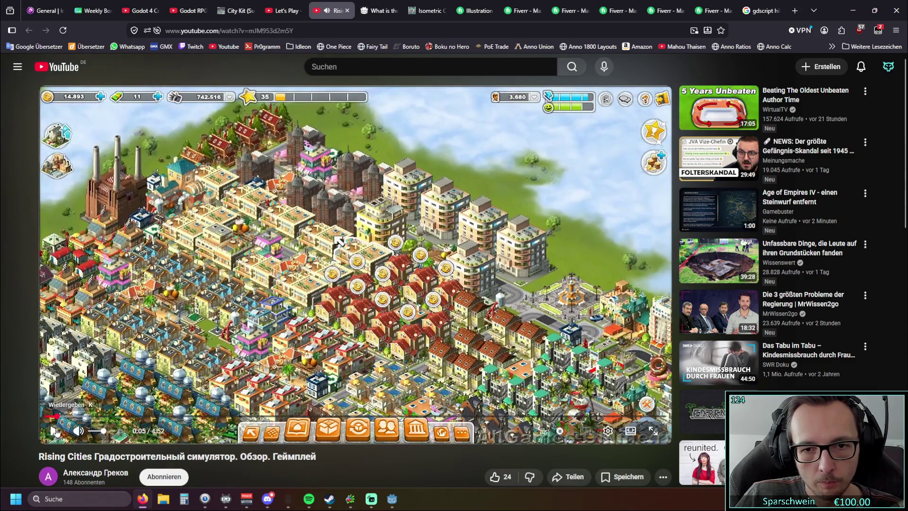
left_click(54, 431)
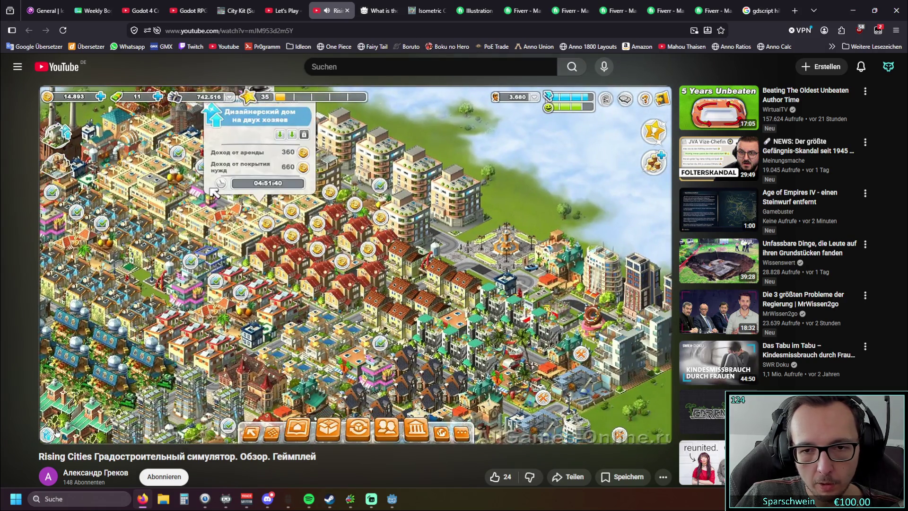
left_click(55, 431)
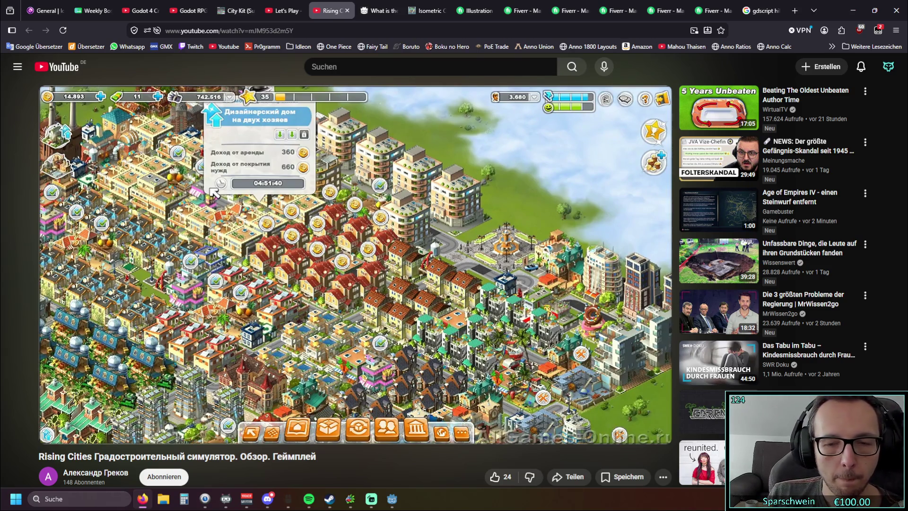
left_click(53, 431)
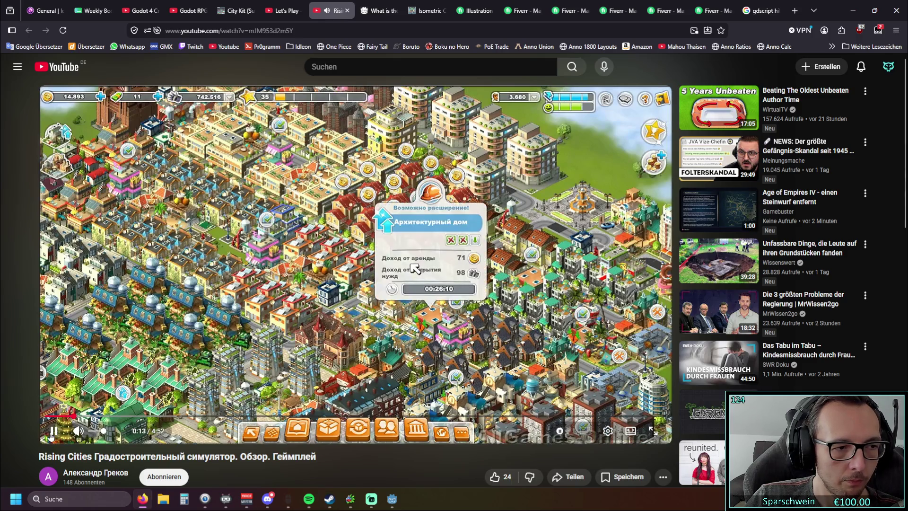
Pause and resume the overview video, then move to the Let's Play #003 tab at 4:23.
left_click(51, 436)
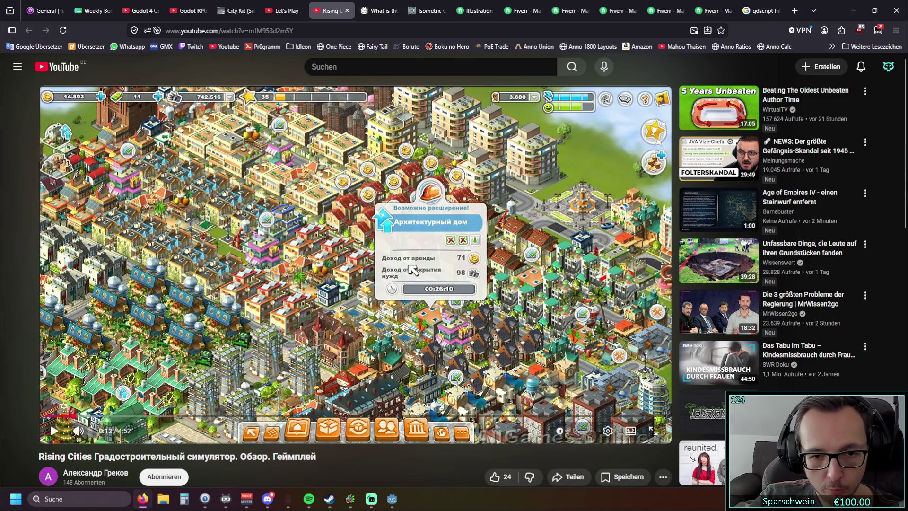
left_click(53, 430)
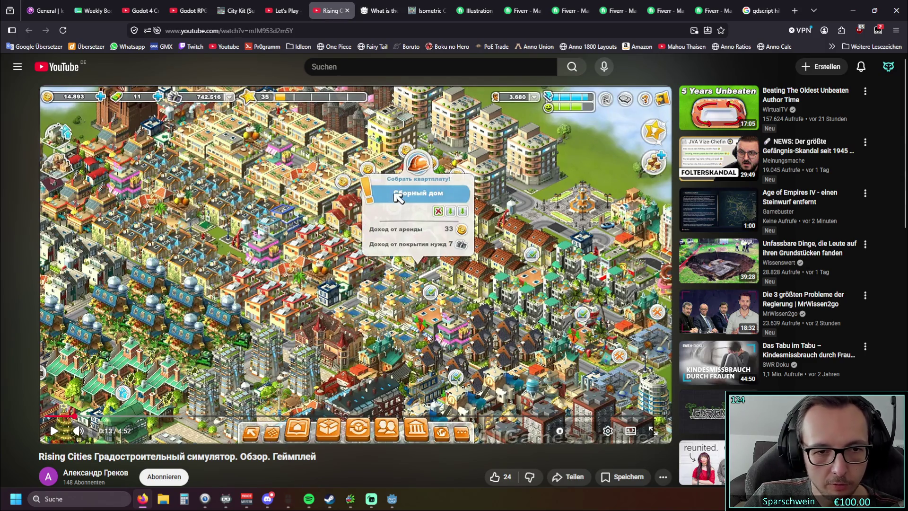
key("ctrl+shift+Tab")
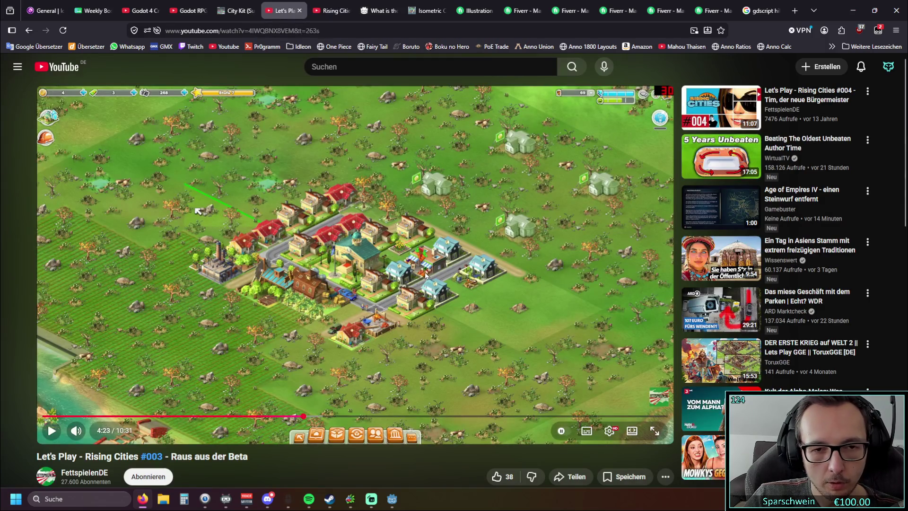
Return to the Rising Cities overview tab showing a house's rent-income panel.
left_click(333, 12)
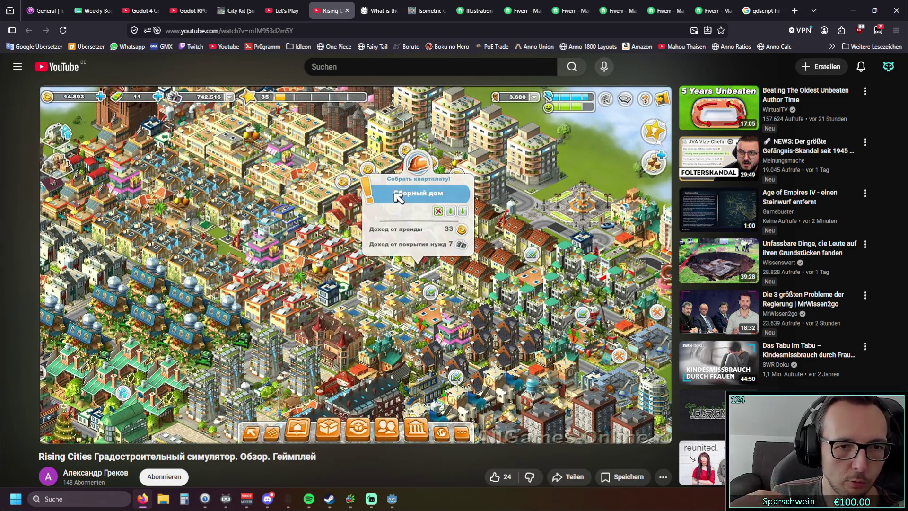
Switch to the Let's Play #003 tab, paused at 4:23 on the small early town.
key("ctrl+shift+Tab")
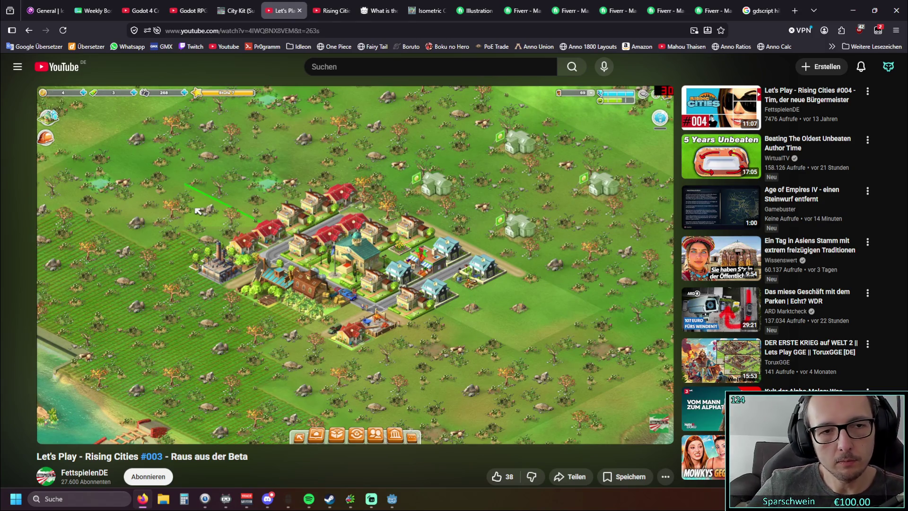
mouse_move(247, 211)
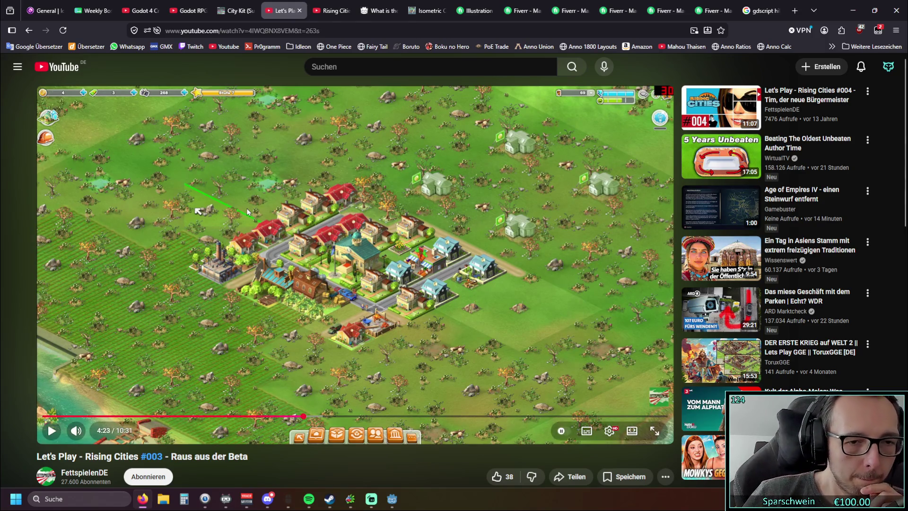
Minimize the browser to review level.gd in Godot, then return to the video.
left_click(857, 9)
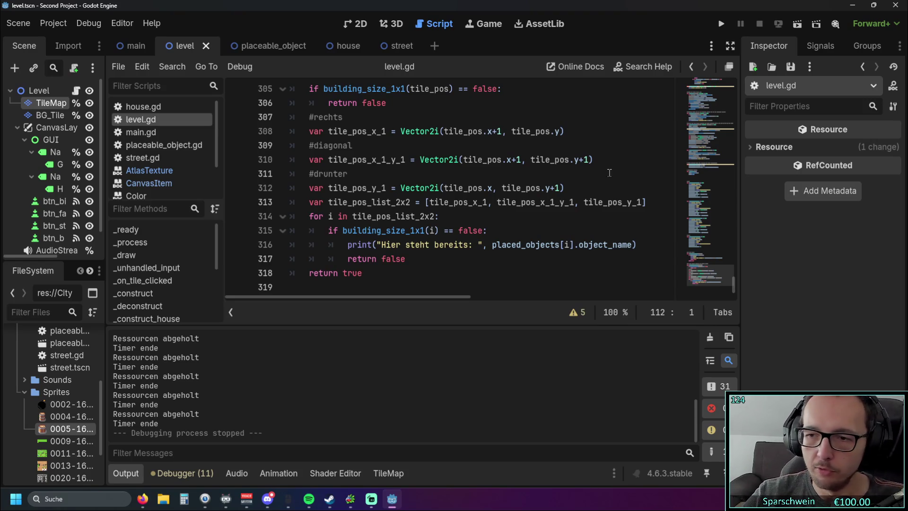
key("alt+Tab")
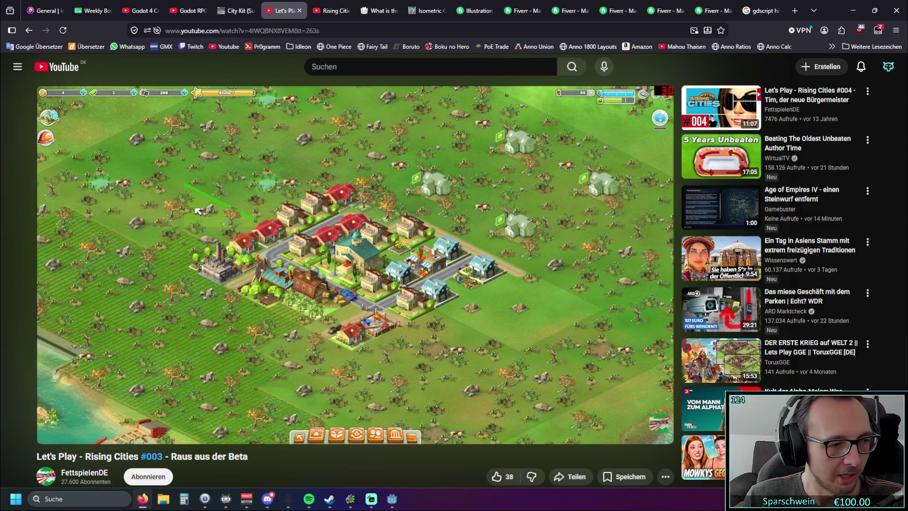
Pause the Rising Cities video and minimize the browser to reveal level.gd in Godot.
left_click(415, 222)
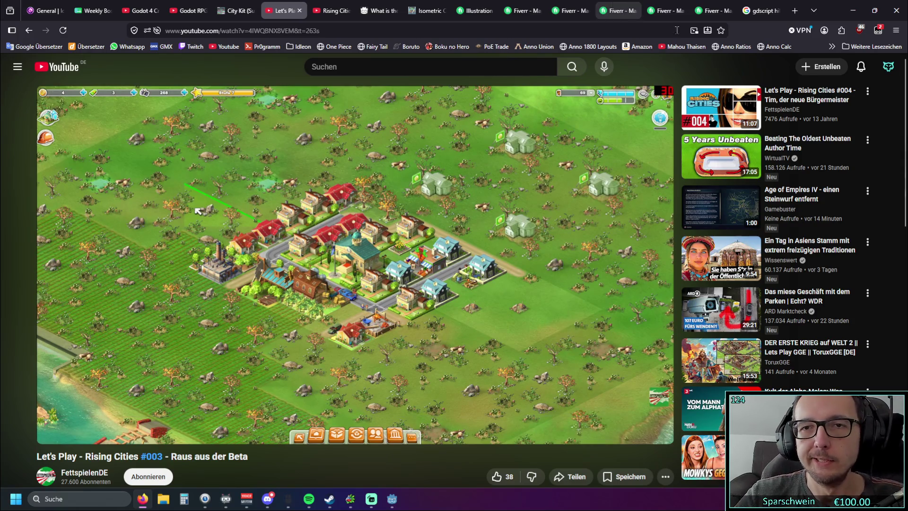
left_click(853, 11)
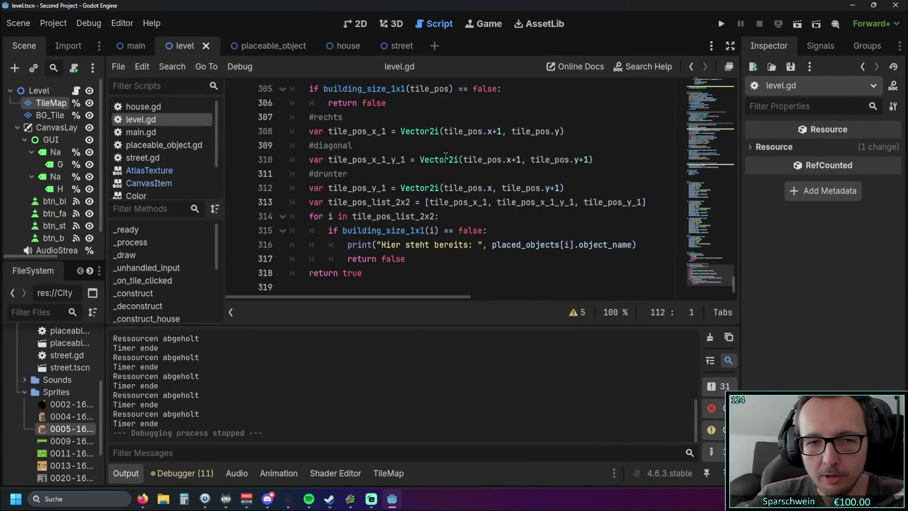
Run the project and start placing a street, triggering the Vector2i + Vector2 error at line 112.
mouse_move(446, 156)
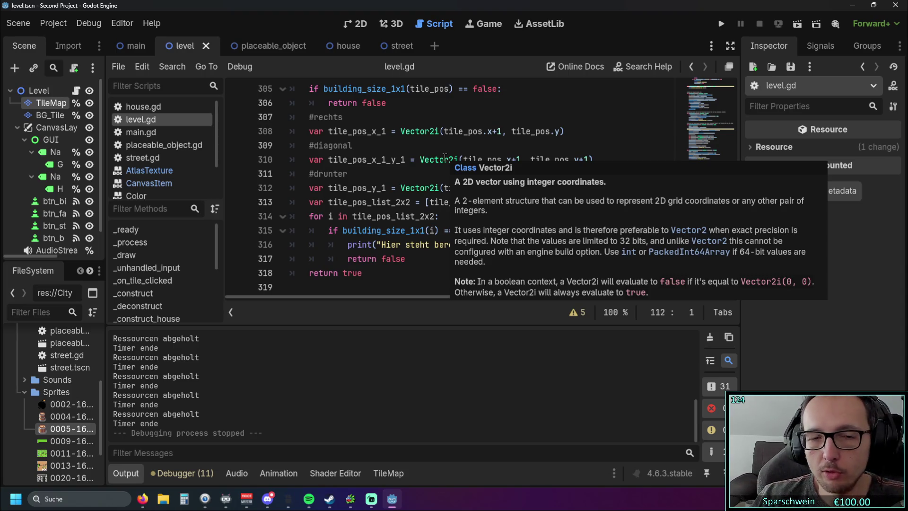
scroll(436, 241, "up", 2)
scroll(436, 243, "up", 20)
scroll(431, 235, "up", 20)
left_click(721, 24)
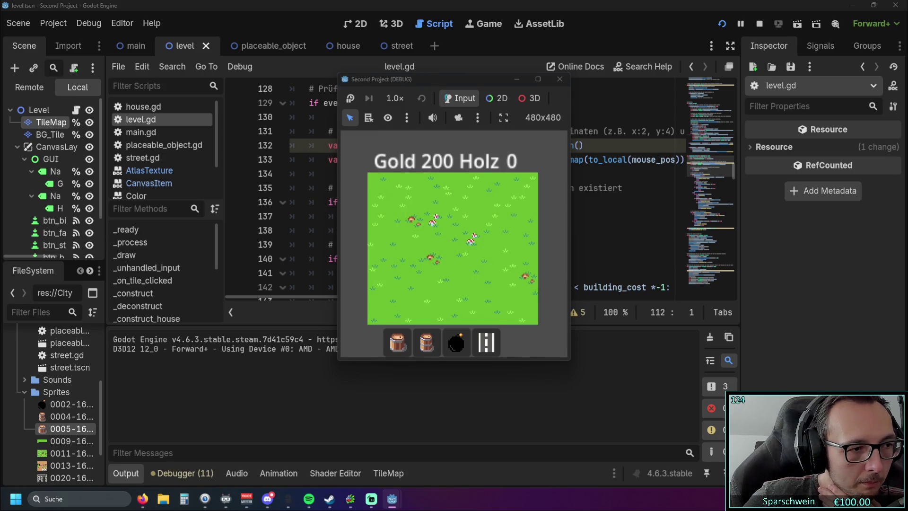
left_click(487, 342)
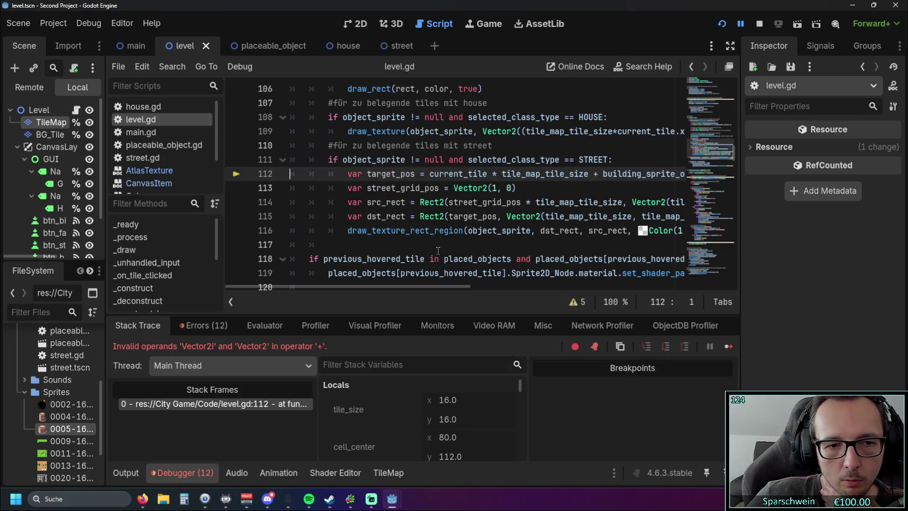
Inspect line 112, where target_pos adds building_sprite_offset to current_tile * tile_map_tile_size.
left_click_drag(383, 287, 407, 285)
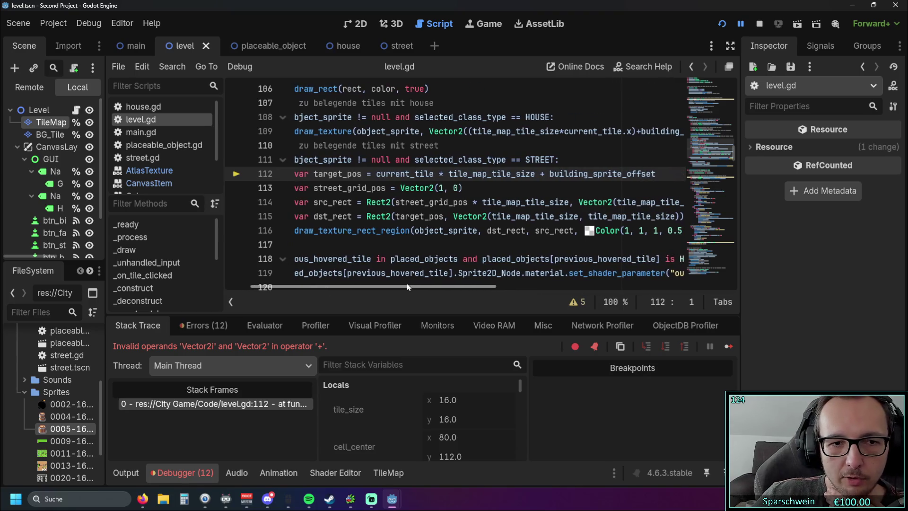
mouse_move(410, 268)
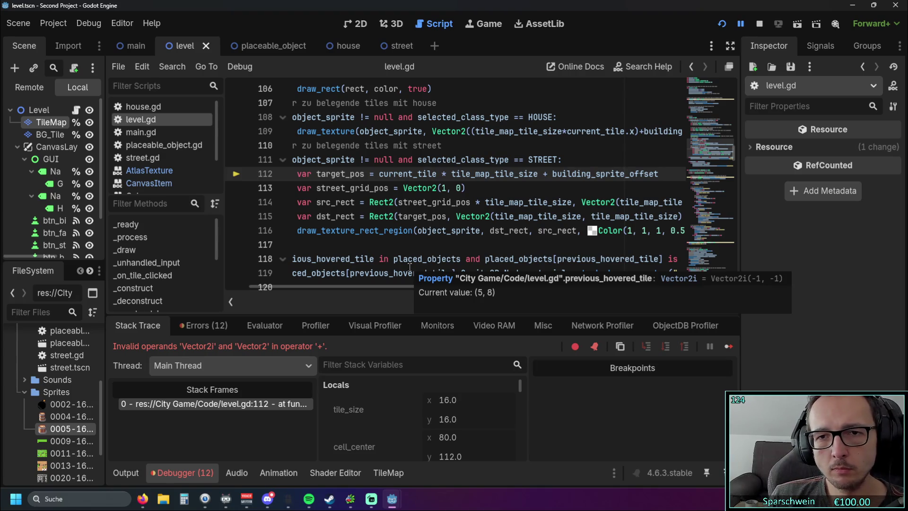
left_click(601, 202)
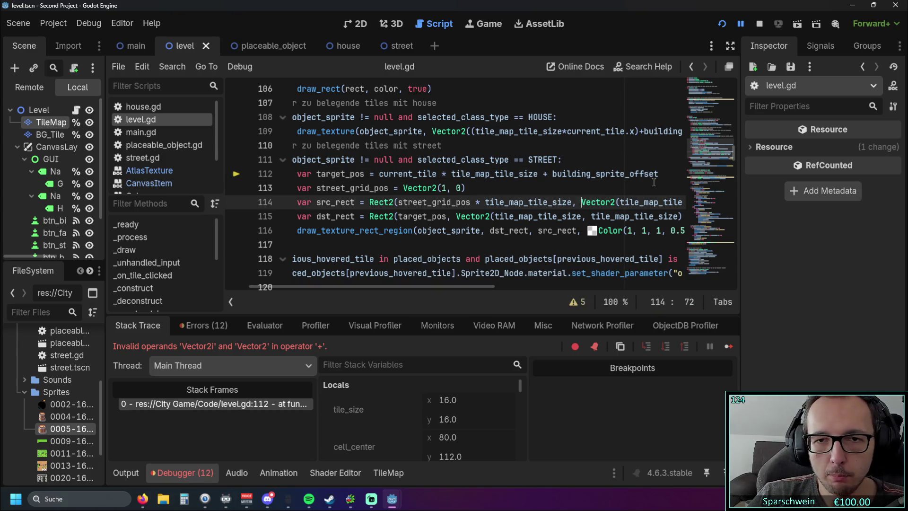
Delete '+ building_sprite_offset' from the target position on line 112.
left_click_drag(659, 174, 539, 173)
key("BackSpace")
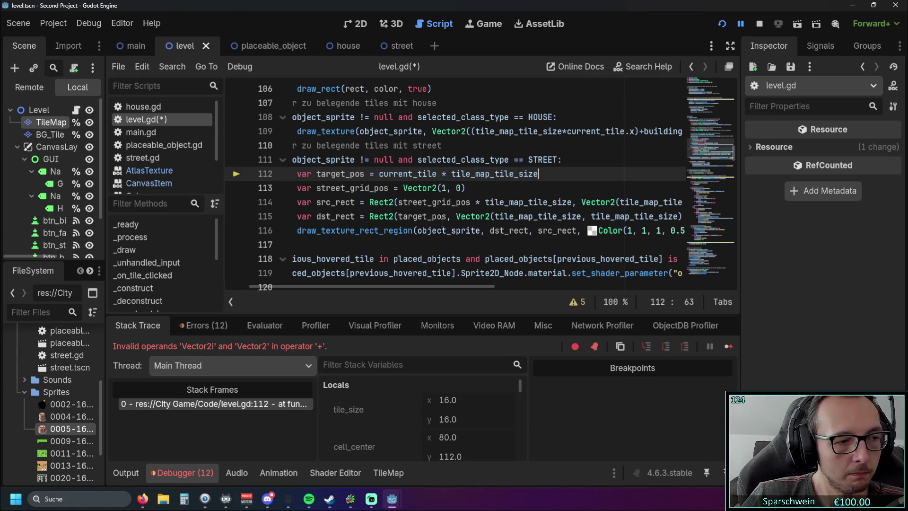
left_click(528, 185)
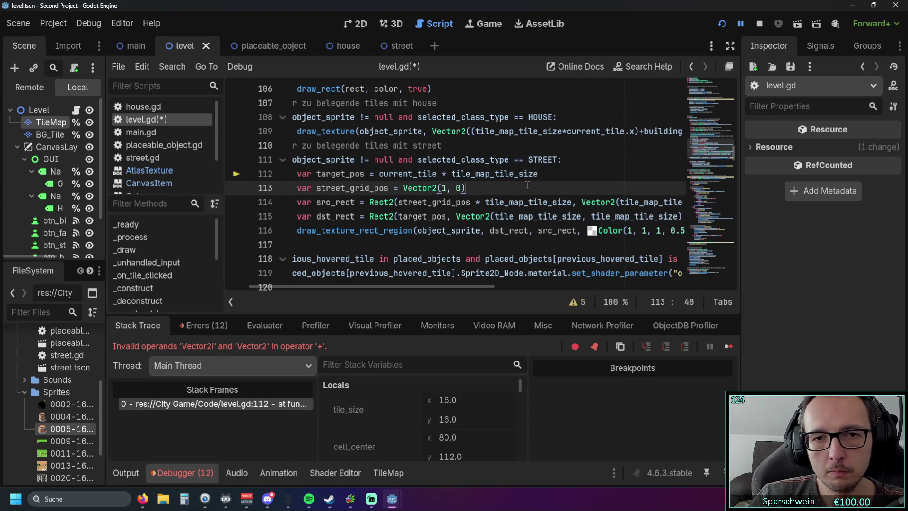
Relaunch the game, paint and trim a winding street across the grass grid, then stop it.
left_click(722, 25)
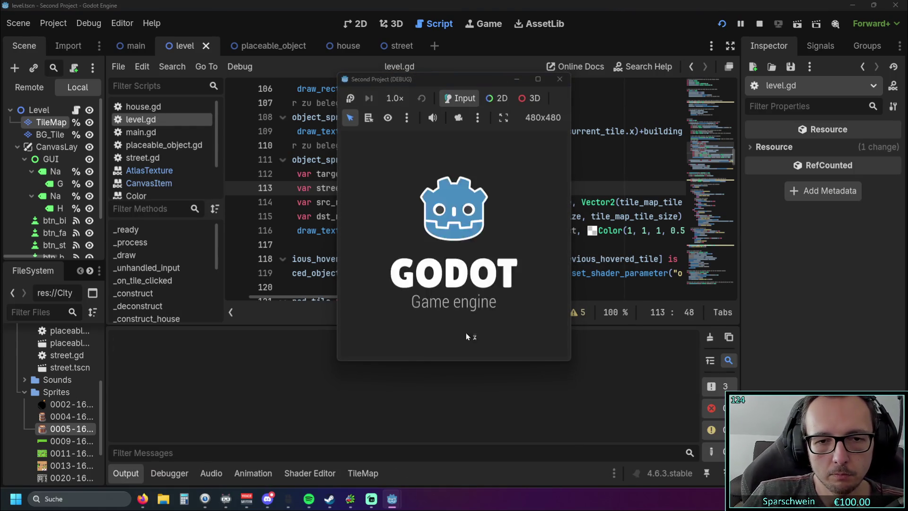
left_click(486, 342)
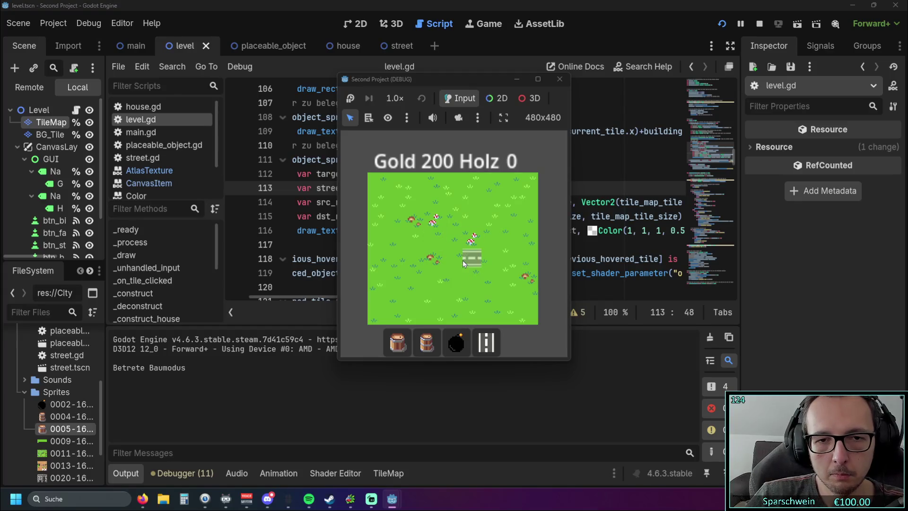
left_click(468, 239)
mouse_move(454, 242)
left_mouse_down()
mouse_move(411, 239)
mouse_move(469, 236)
mouse_move(453, 222)
mouse_move(415, 222)
mouse_move(452, 223)
mouse_move(456, 243)
mouse_move(414, 282)
mouse_move(470, 294)
mouse_move(481, 276)
mouse_move(500, 282)
left_mouse_up()
right_click(461, 290)
left_click(486, 342)
right_click(498, 280)
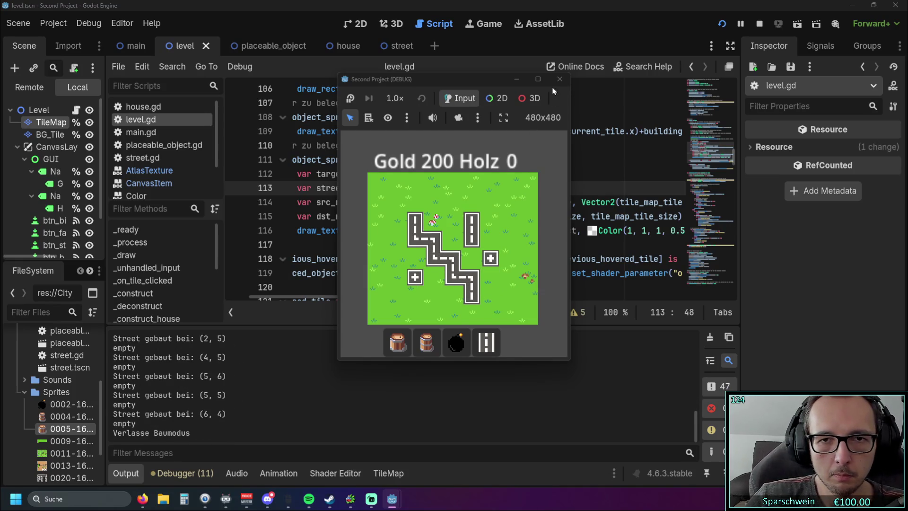
left_click(560, 79)
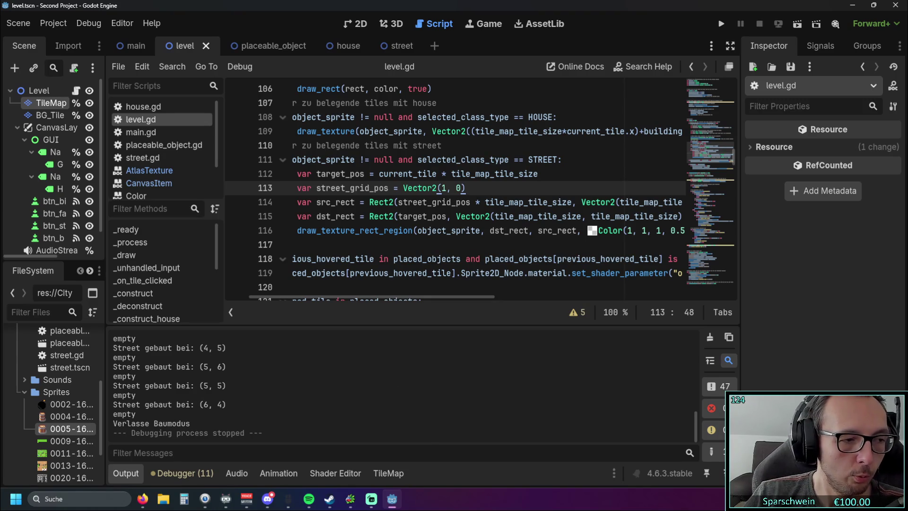
Alt+Tab to the Let's Play Rising Cities #003 video in Firefox.
key("alt+Tab")
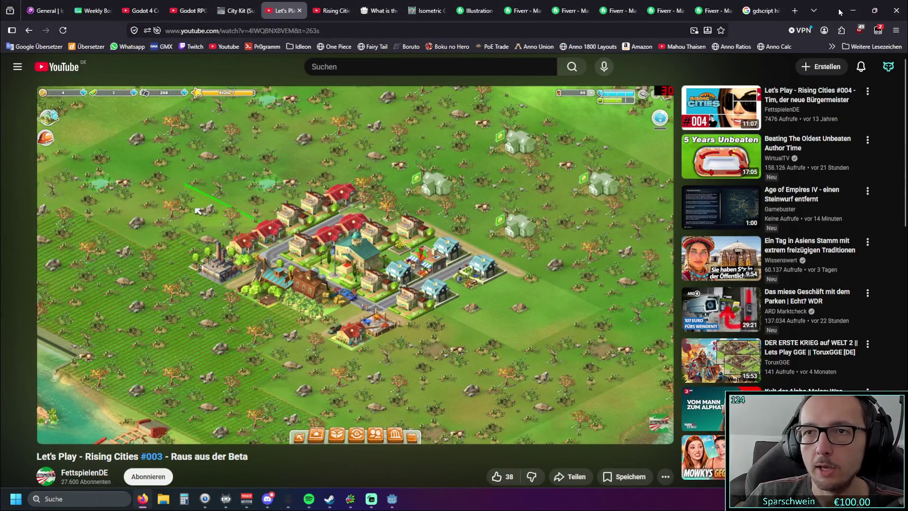
Alt+Tab from the Rising Cities video back to the level.gd script in Godot.
key("alt+Tab")
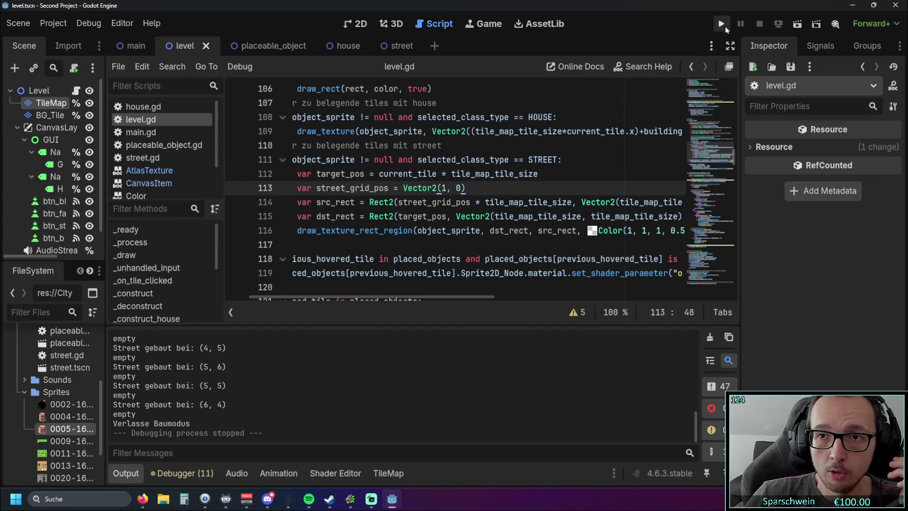
Try street atlas coordinates (0, 3) on line 113 and test-run the street preview.
left_click(447, 188)
key("BackSpace")
type("0")
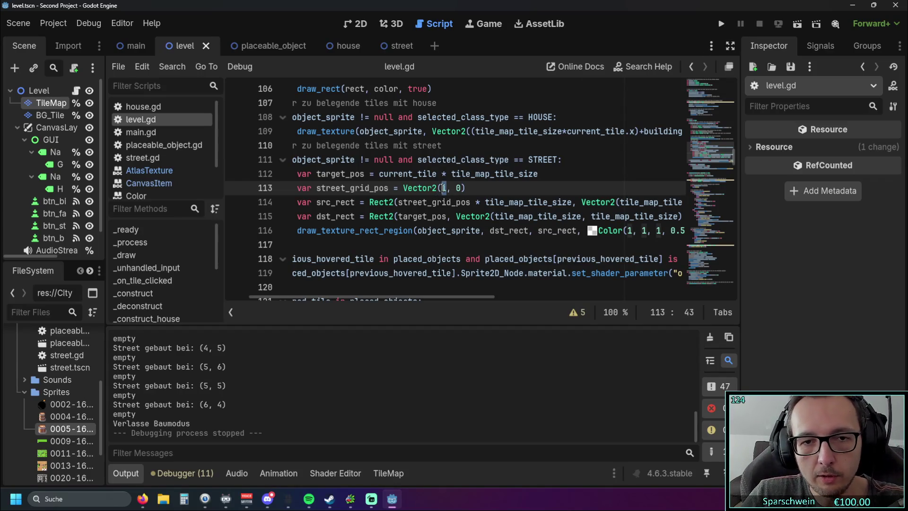
left_click(721, 24)
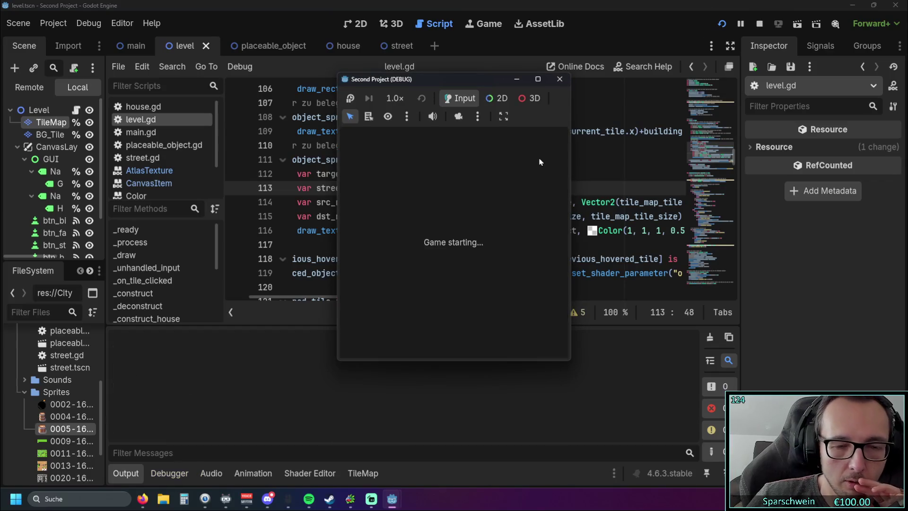
left_click(486, 342)
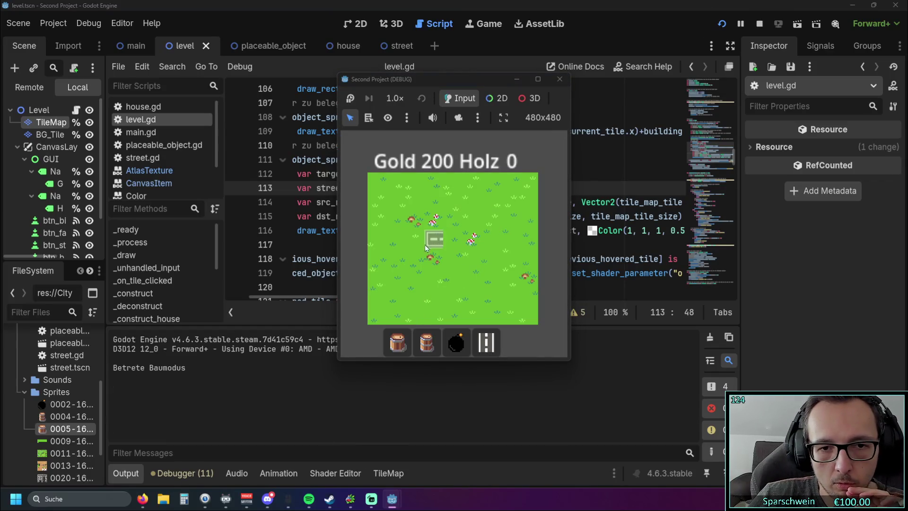
left_click(559, 79)
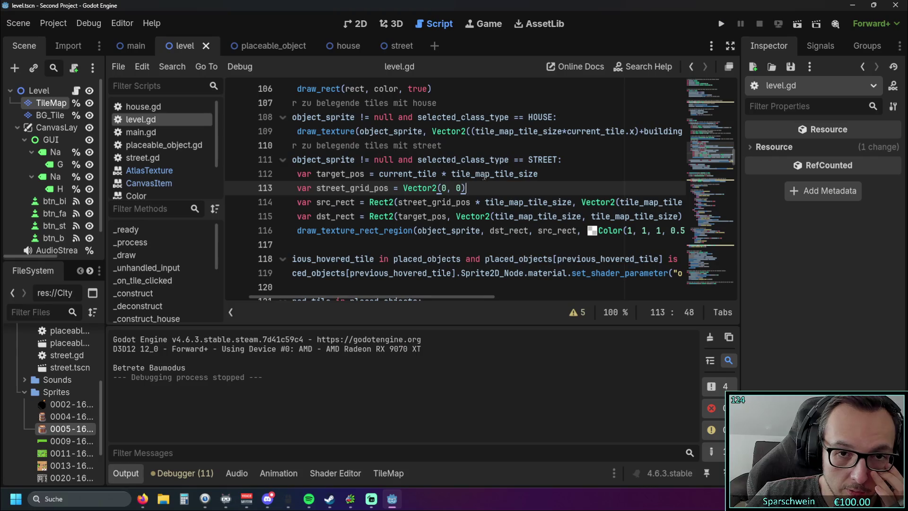
key("Left")
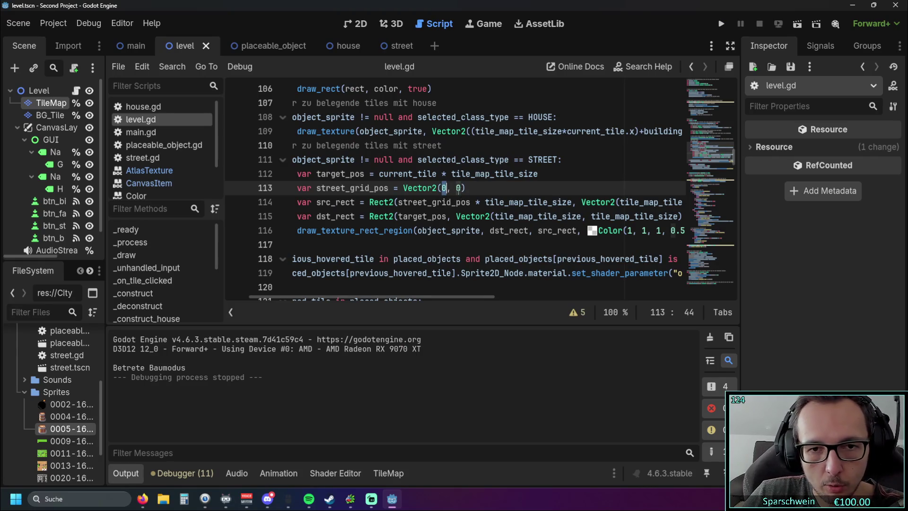
type("3")
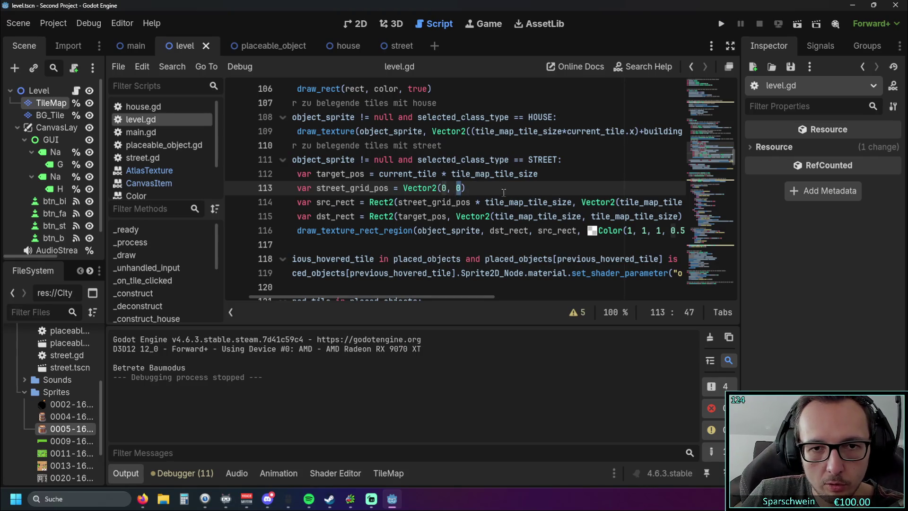
left_click(721, 24)
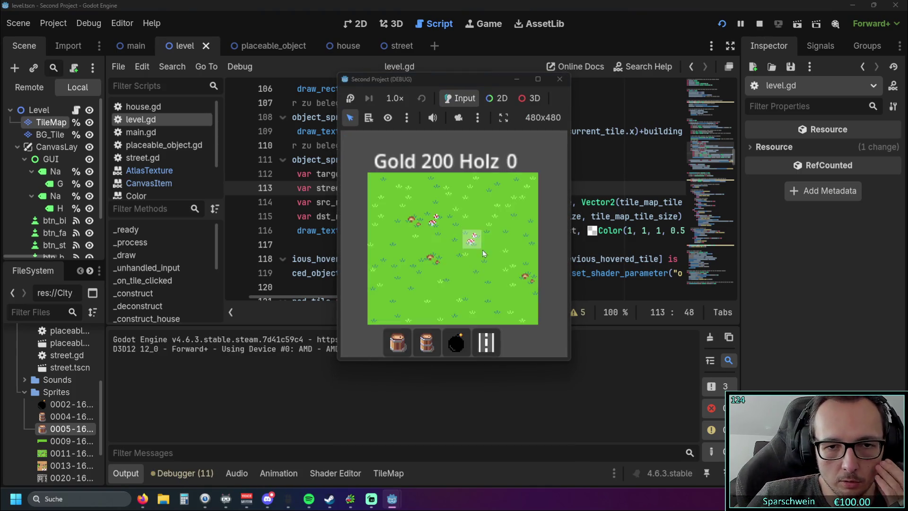
left_click(561, 79)
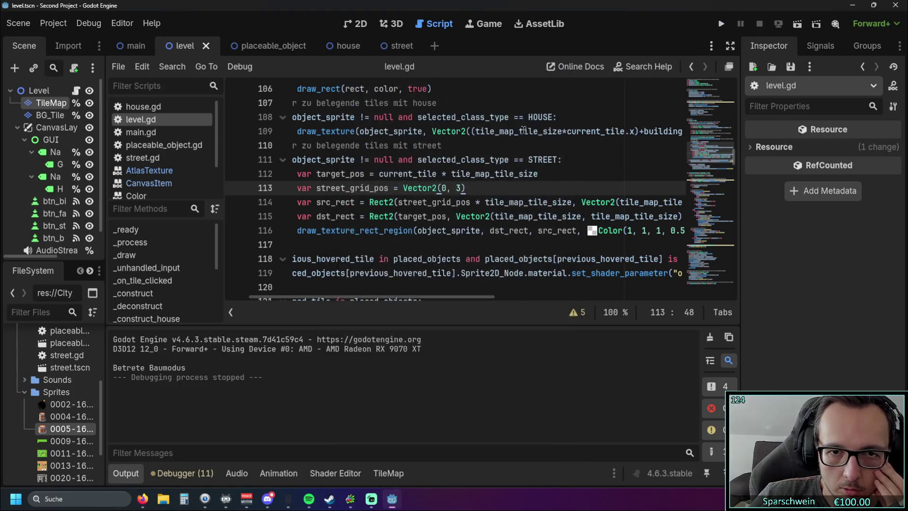
Change the street coordinates to (2, 3) and test-run the game again.
double_click(443, 188)
type("2")
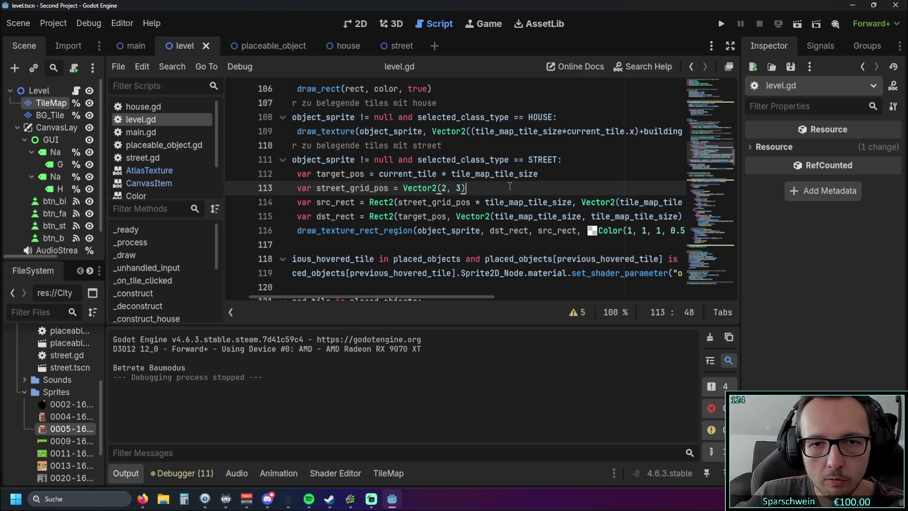
left_click(719, 25)
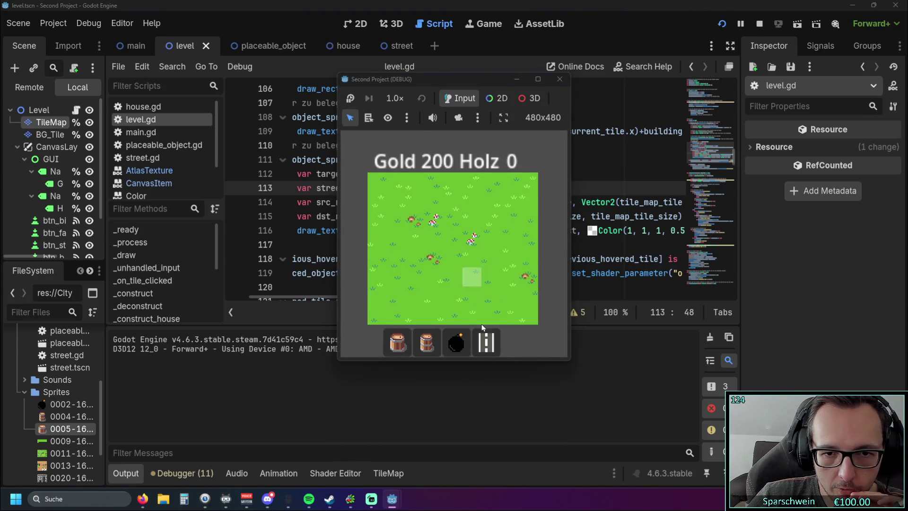
left_click(560, 79)
Set line 113 to Vector2(3, 2), test the preview, then show the TileMap's street atlas.
double_click(444, 188)
type("3")
double_click(458, 188)
type("2")
left_click(498, 188)
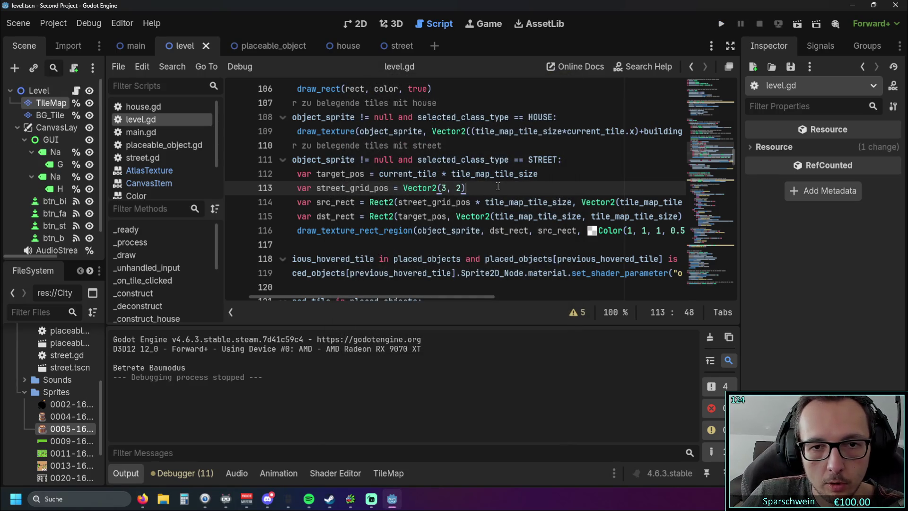
left_click(722, 24)
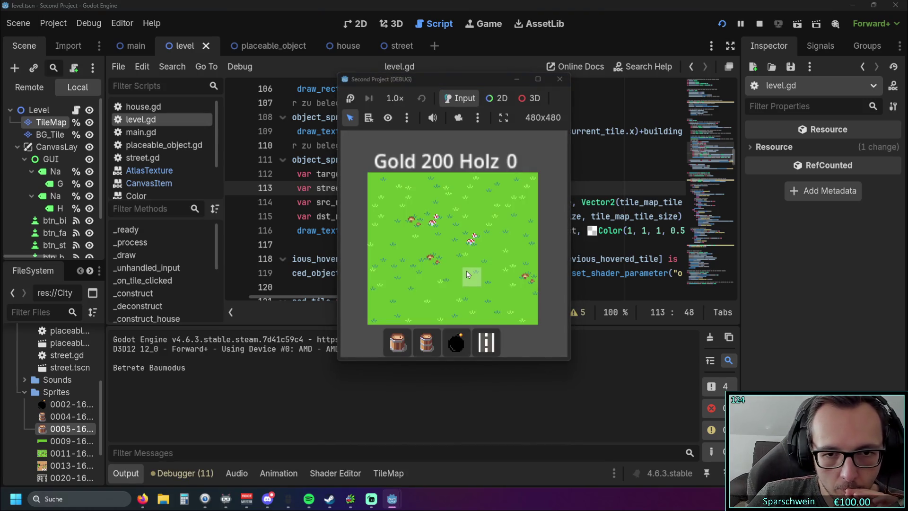
left_click(495, 348)
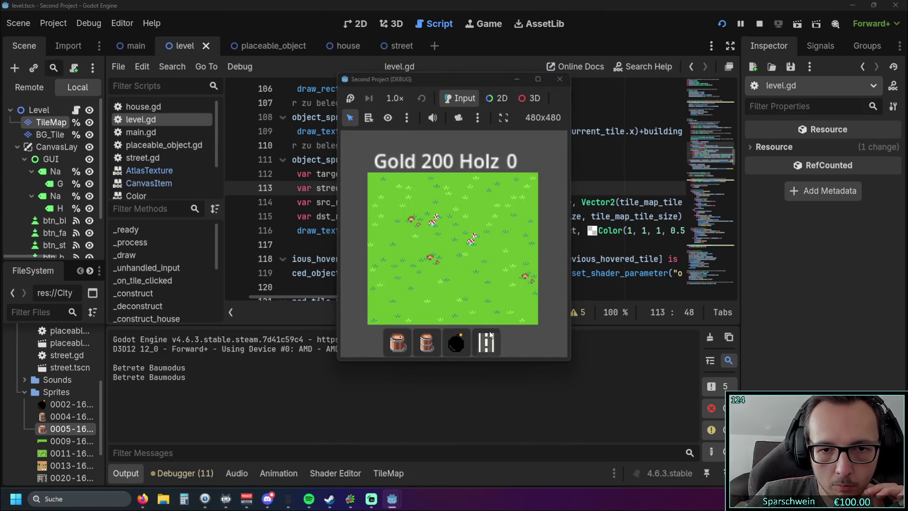
left_click(496, 348)
left_click(560, 79)
left_click(447, 188)
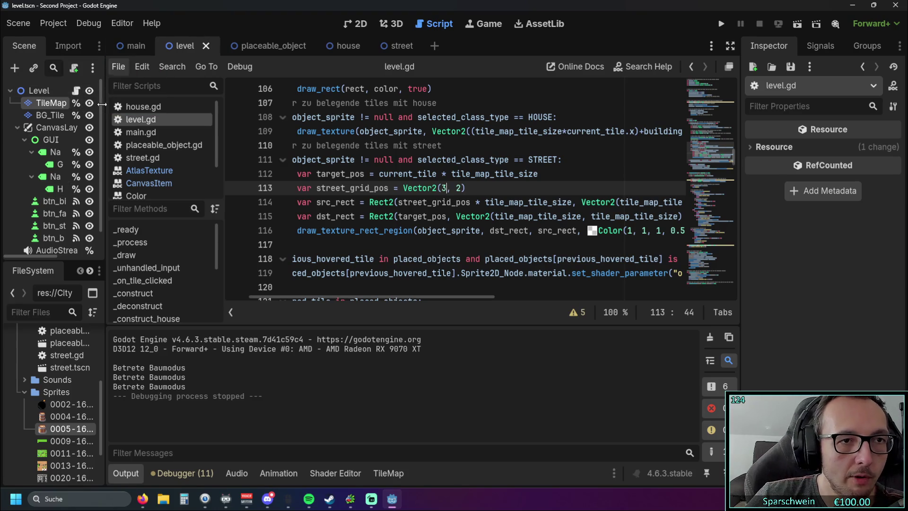
left_click(51, 103)
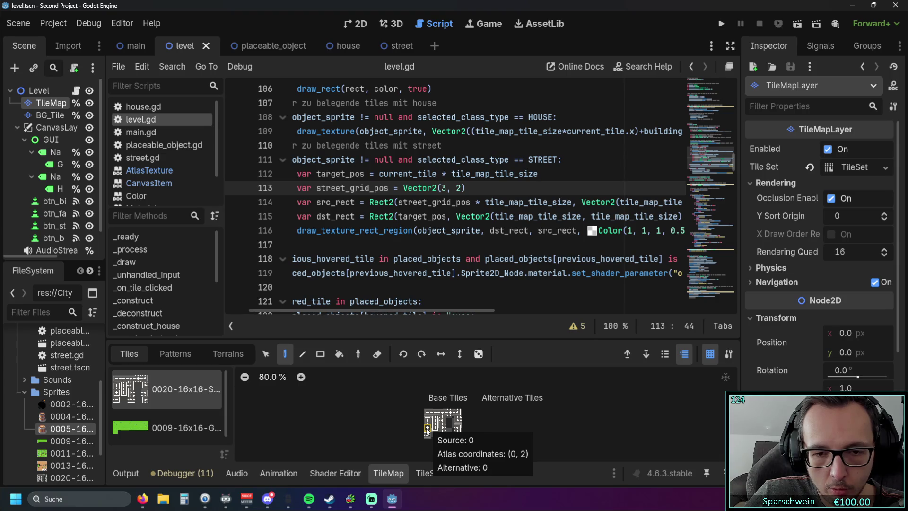
Change line 113 to Vector2(0, 2) to match the atlas tile and run the game.
key("BackSpace")
type("0")
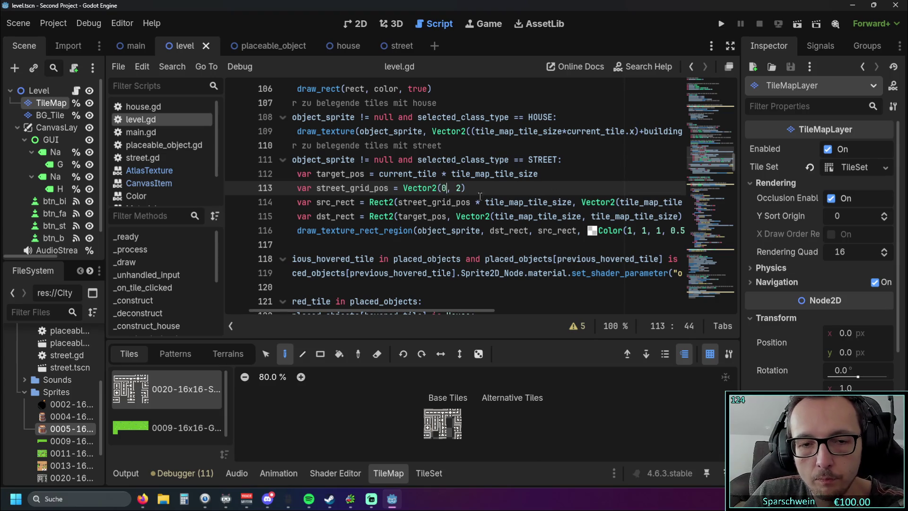
left_click(722, 24)
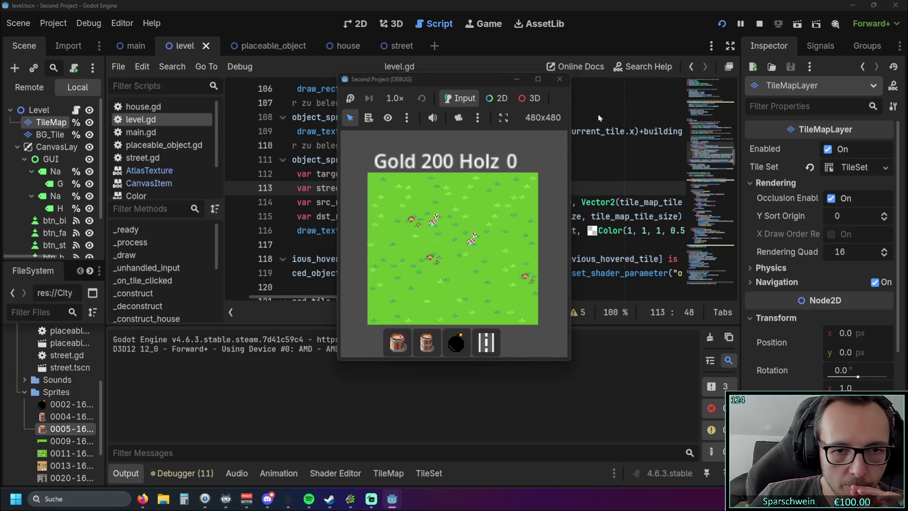
Lay a winding test road, then demolish its tiles one by one.
left_click(486, 342)
left_click(472, 259)
mouse_move(472, 259)
left_mouse_down()
mouse_move(491, 256)
mouse_move(491, 227)
mouse_move(455, 222)
left_mouse_up()
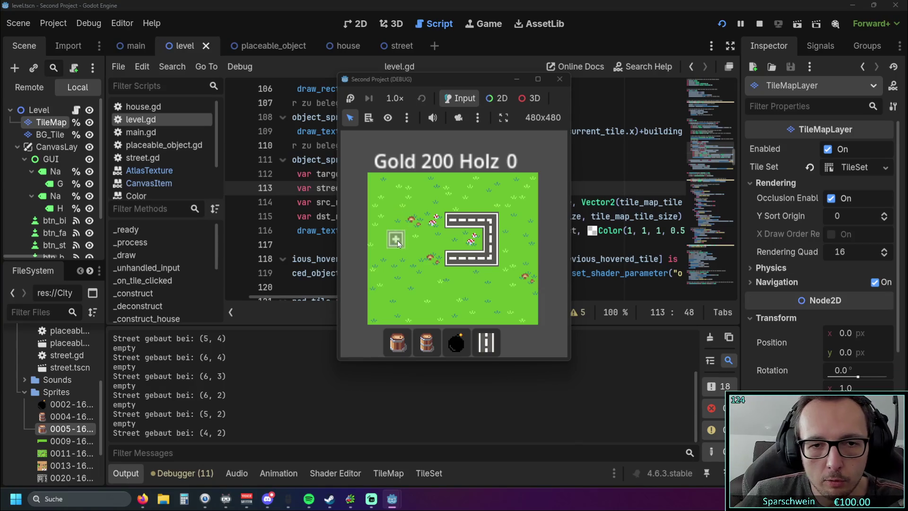
right_click(458, 261)
right_click(472, 257)
right_click(489, 256)
right_click(489, 239)
right_click(489, 220)
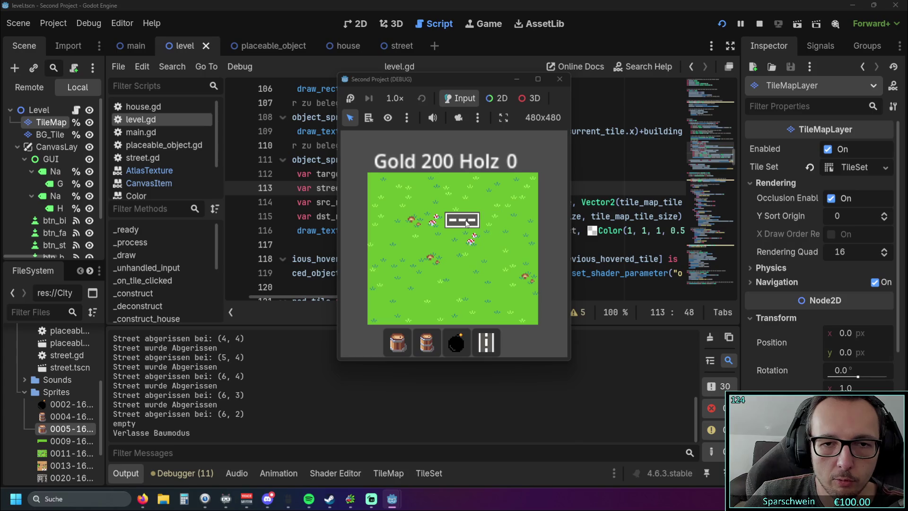
left_click(492, 342)
right_click(466, 223)
left_click(487, 342)
right_click(453, 221)
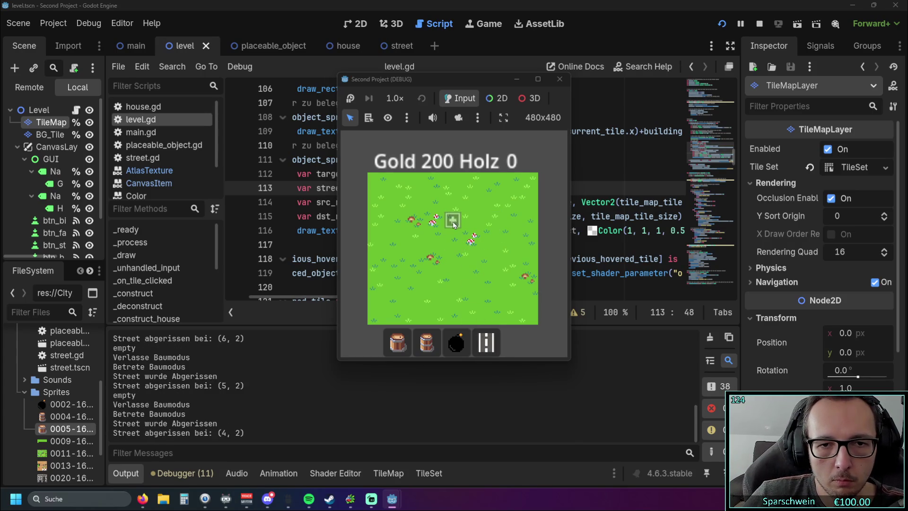
Build a four-arm street cross at (3, 4), (4, 5), (5, 4), (4, 3) and the centre.
left_click(428, 262)
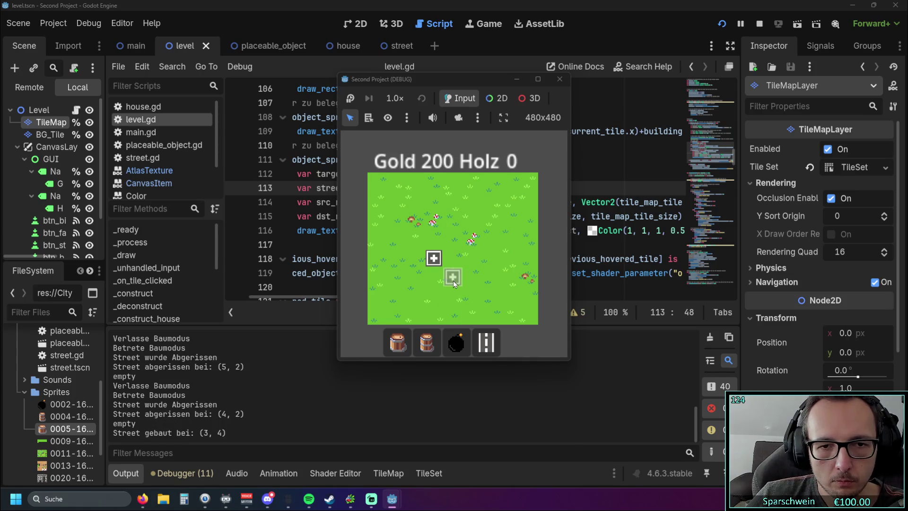
left_click(453, 281)
left_click(472, 258)
left_click(453, 239)
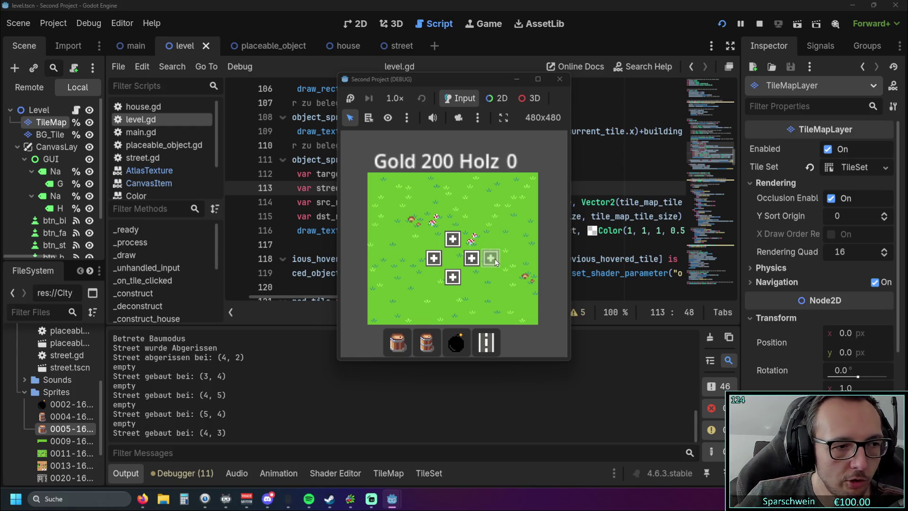
left_click(452, 258)
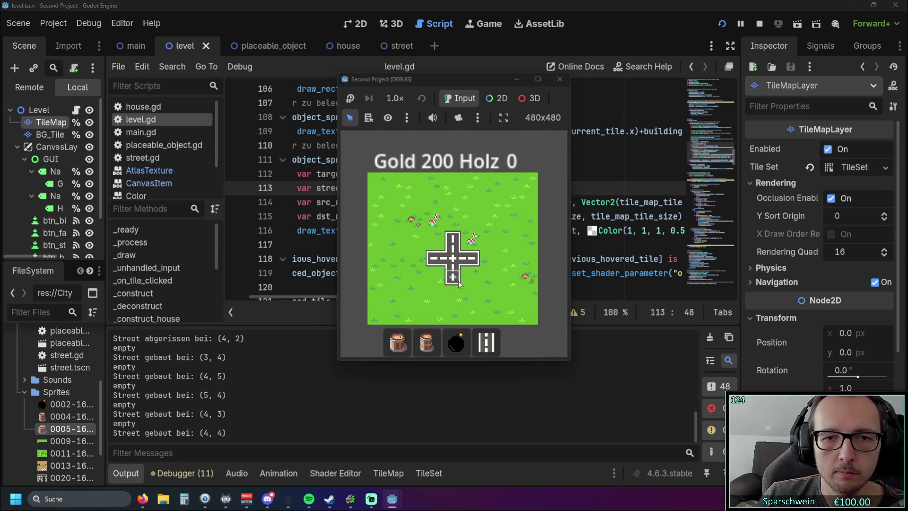
Demolish all tiles of the street cross, then drop a bomb on tile (3, 3).
left_click(453, 277)
left_click(453, 258)
left_click(434, 258)
left_click(452, 242)
left_click(471, 259)
left_click(456, 342)
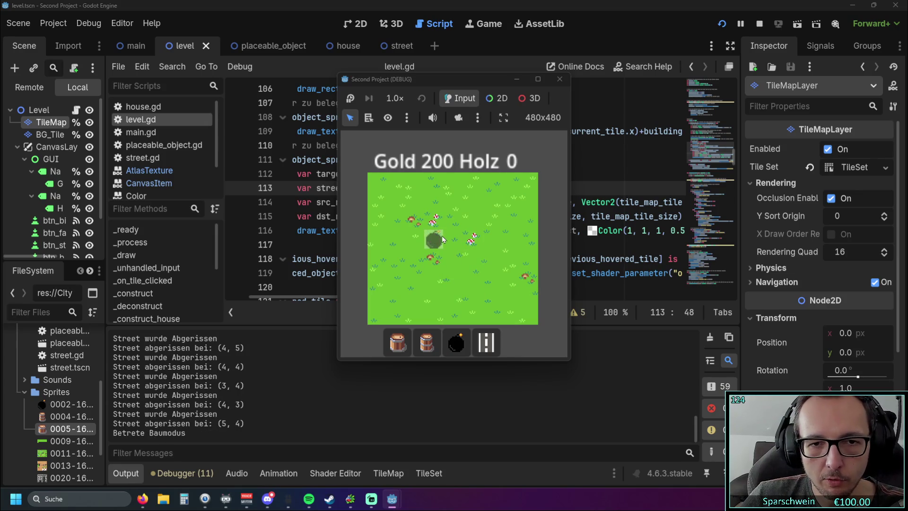
left_click(444, 240)
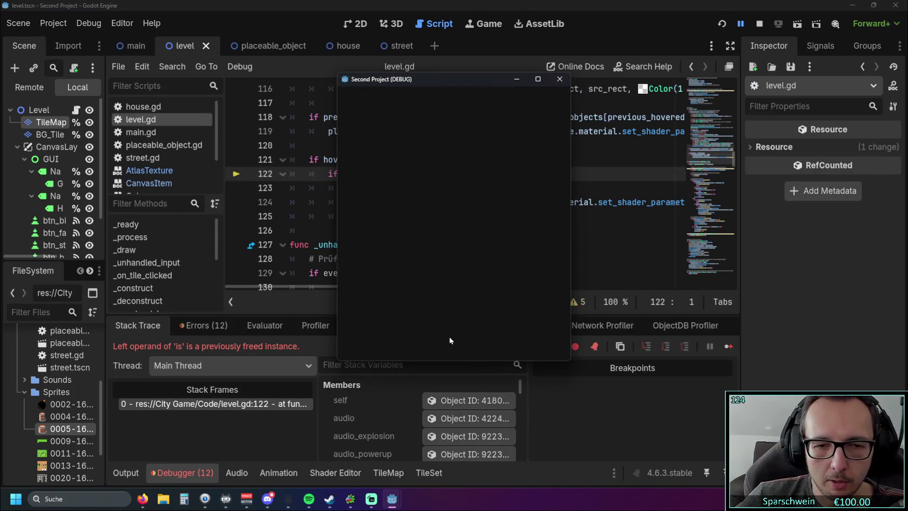
Restart the game with F5 and place a bomb on tile (3, 3) without errors.
key("F5")
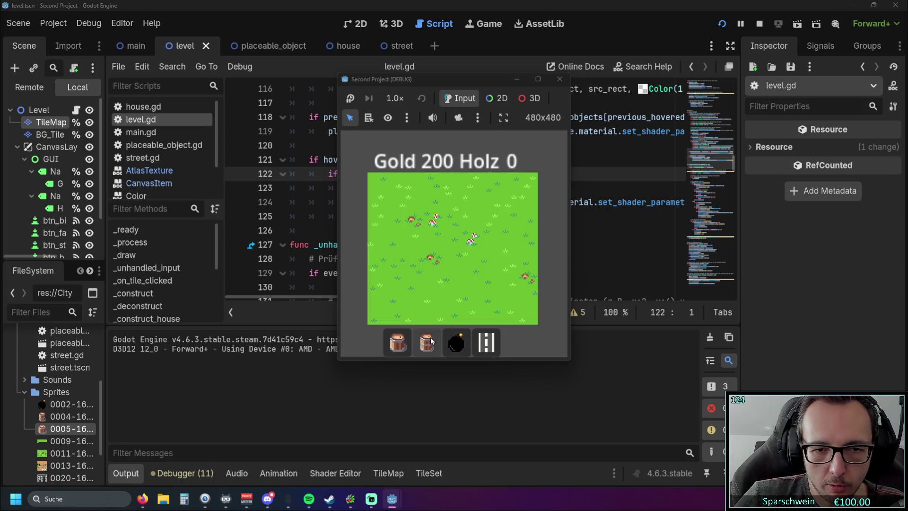
left_click(451, 337)
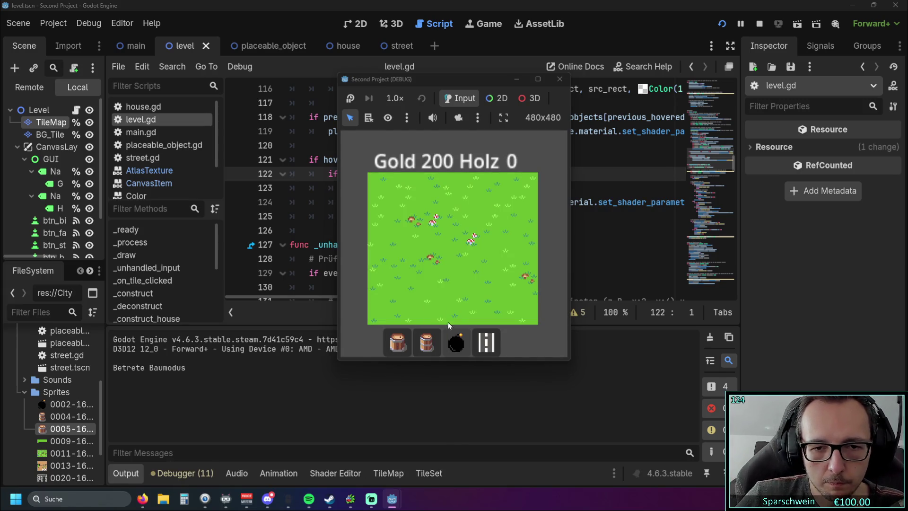
left_click(435, 240)
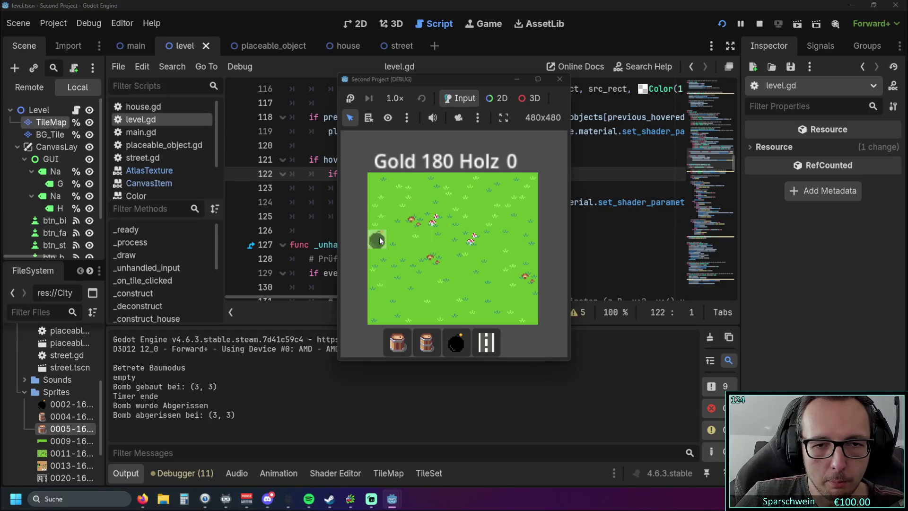
Close and relaunch the game, then place a barrel on tile (3, 3).
left_click(560, 78)
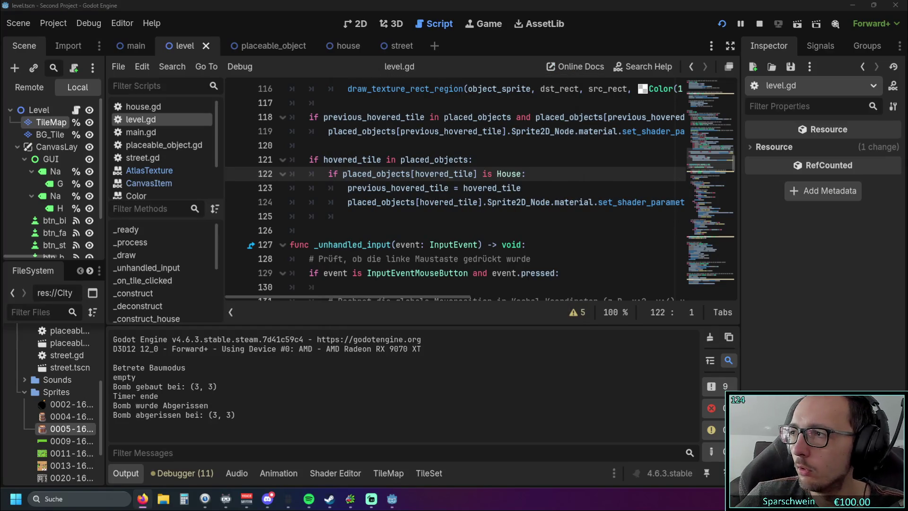
left_click(723, 23)
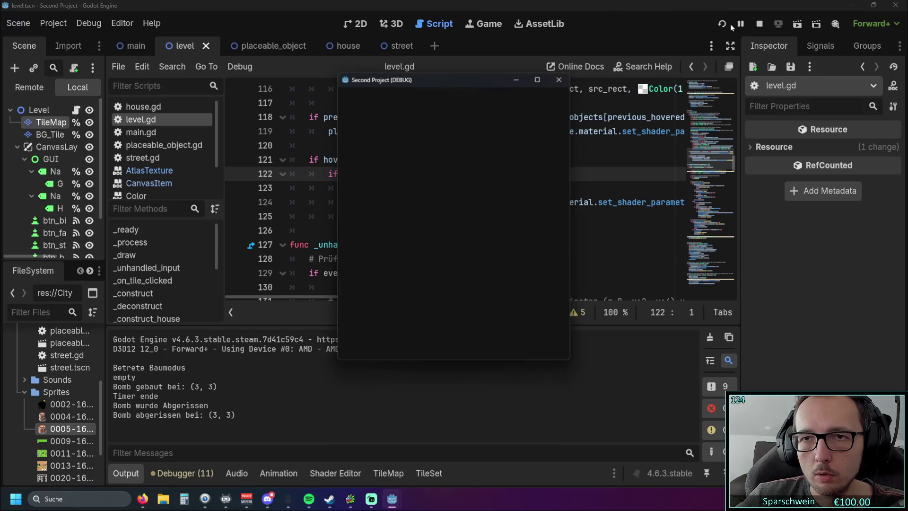
left_click(420, 334)
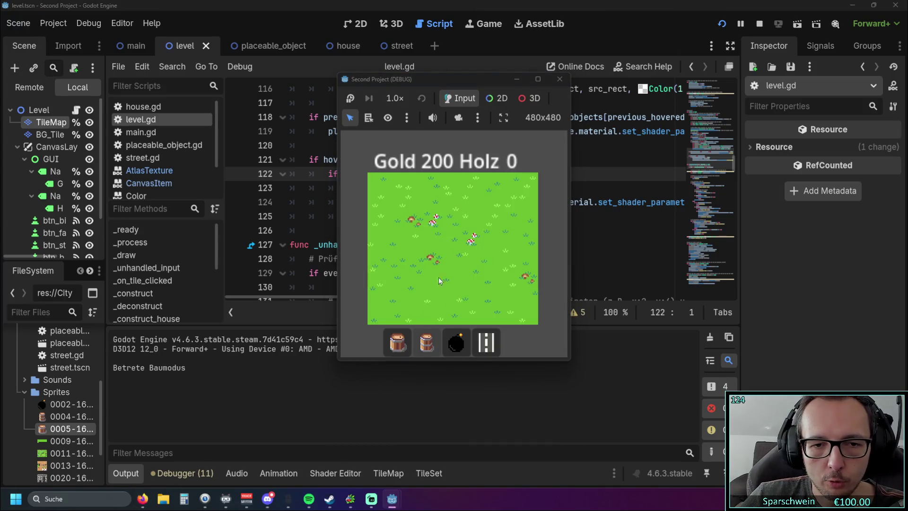
left_click(438, 245)
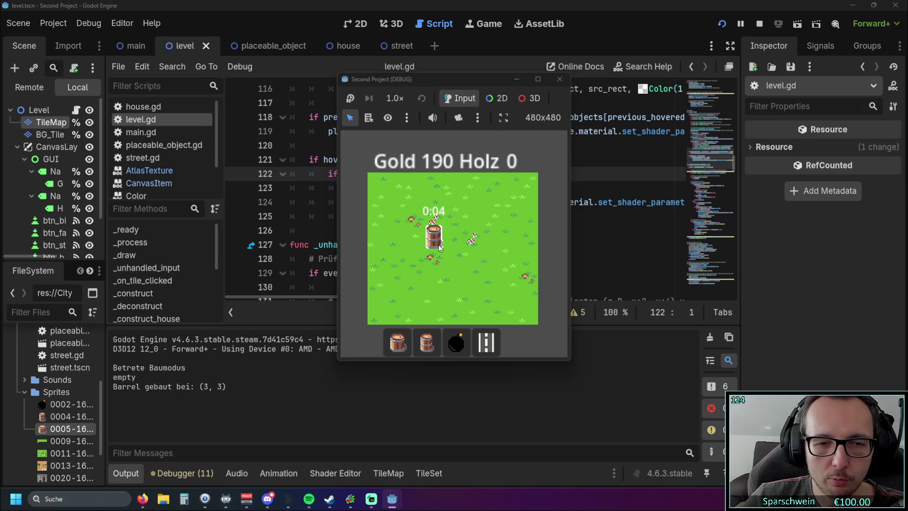
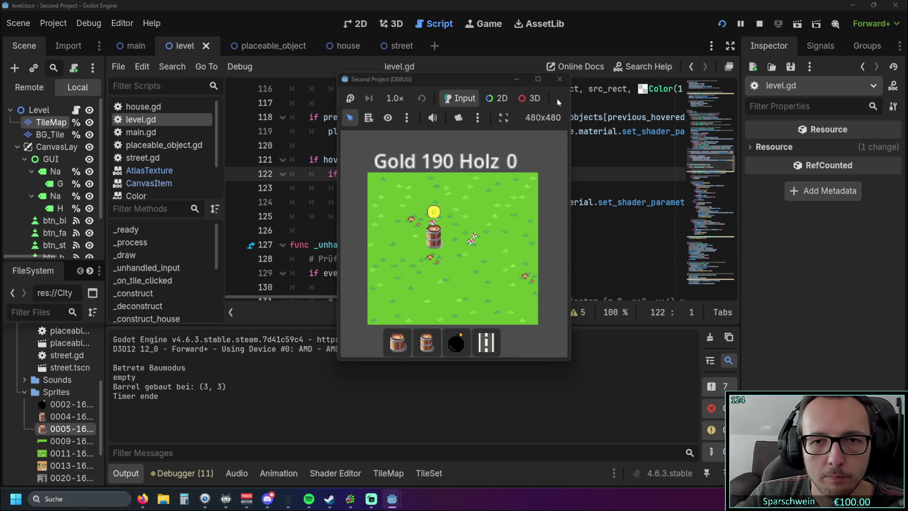
Stop the game and review the _draw and _unhandled_input hover-drawing code in level.gd.
left_click(560, 79)
left_click(467, 217)
scroll(467, 218, "up", 3)
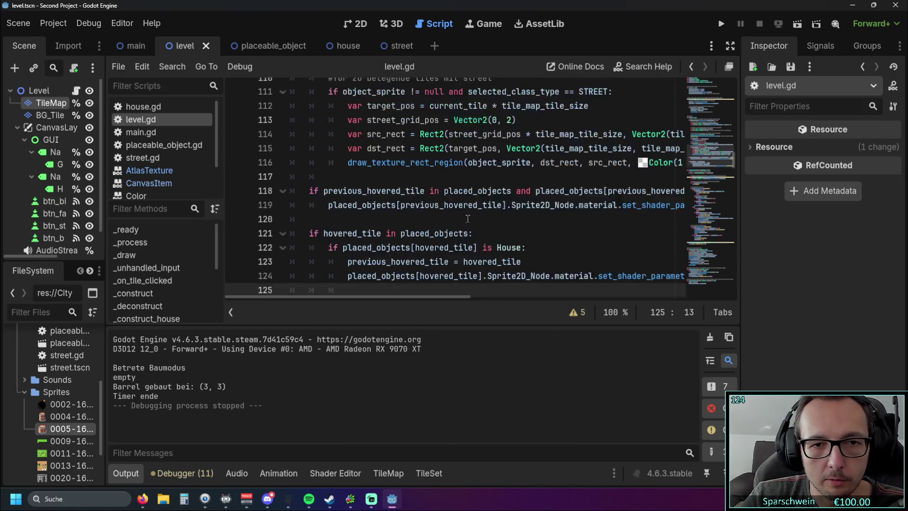
scroll(467, 218, "down", 2)
scroll(467, 218, "up", 8)
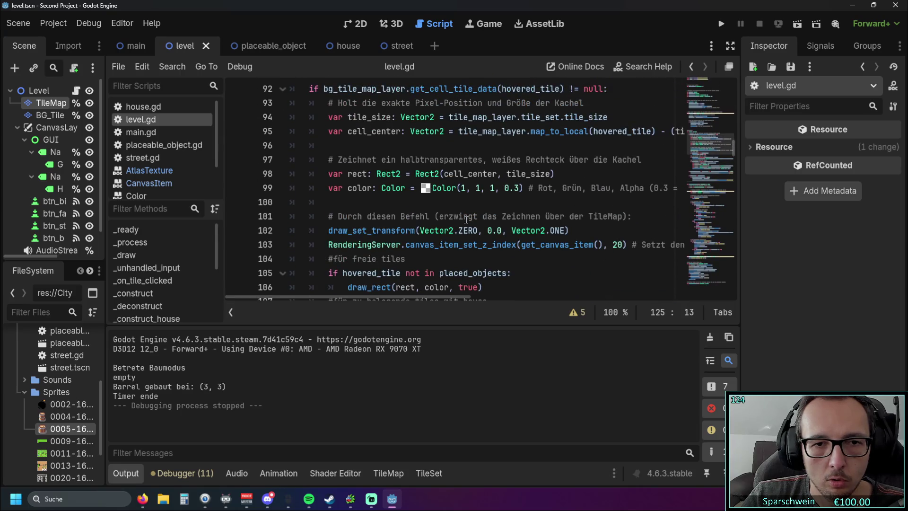
scroll(472, 219, "down", 6)
scroll(472, 219, "down", 6)
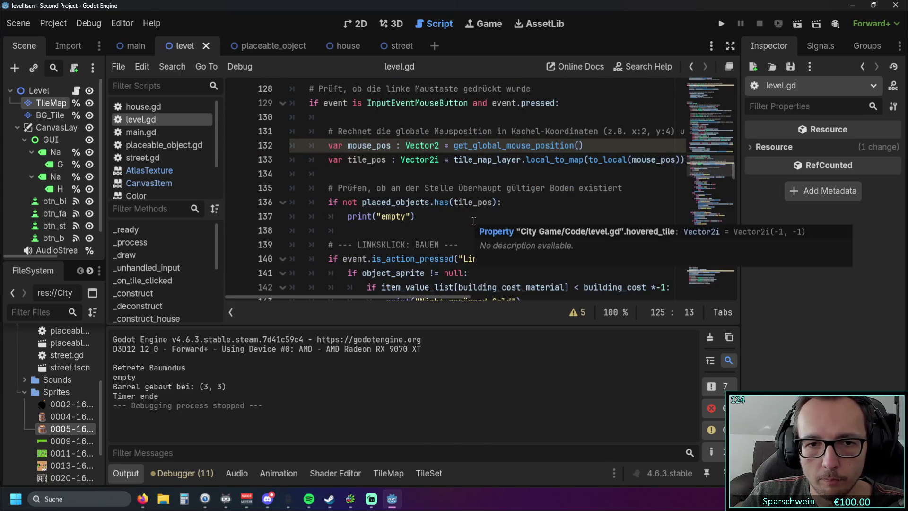
scroll(471, 219, "up", 5)
scroll(471, 219, "down", 4)
scroll(471, 219, "up", 6)
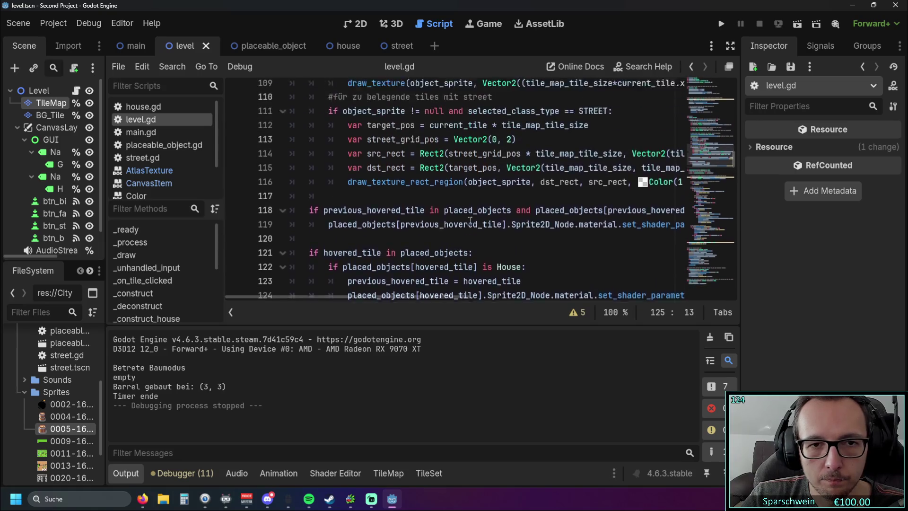
scroll(473, 220, "down", 3)
scroll(471, 219, "down", 1)
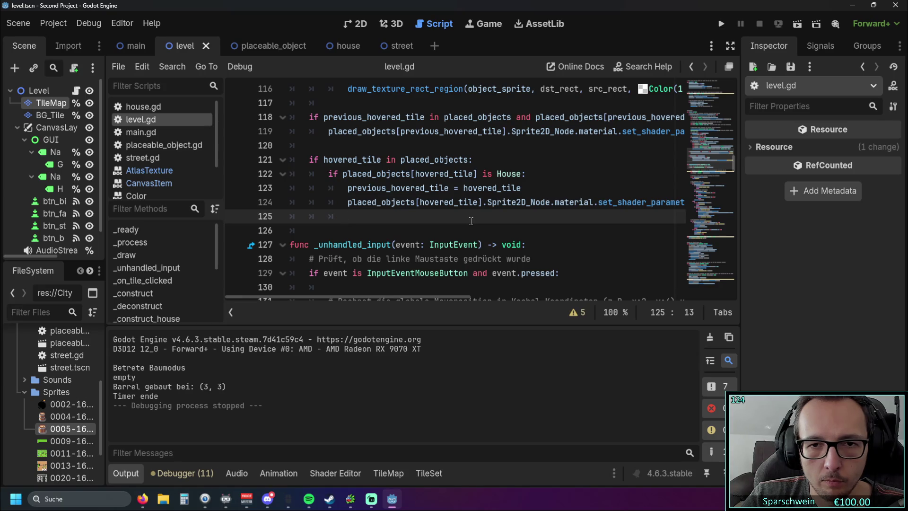
scroll(471, 221, "up", 7)
scroll(472, 222, "down", 4)
scroll(471, 221, "up", 1)
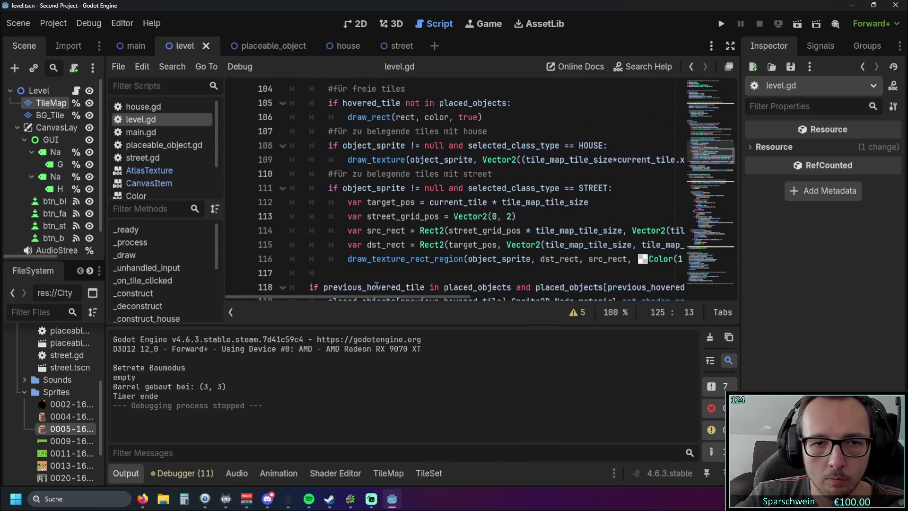
left_click_drag(340, 298, 356, 299)
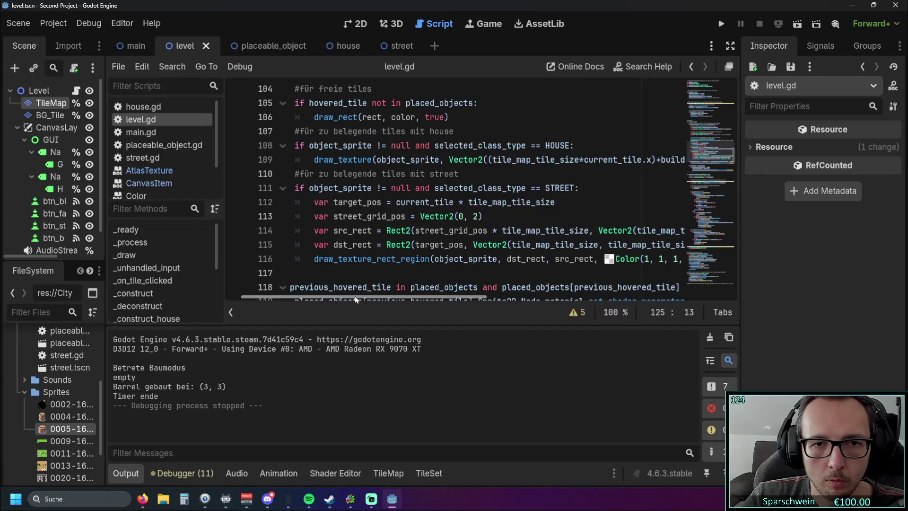
scroll(499, 227, "up", 1)
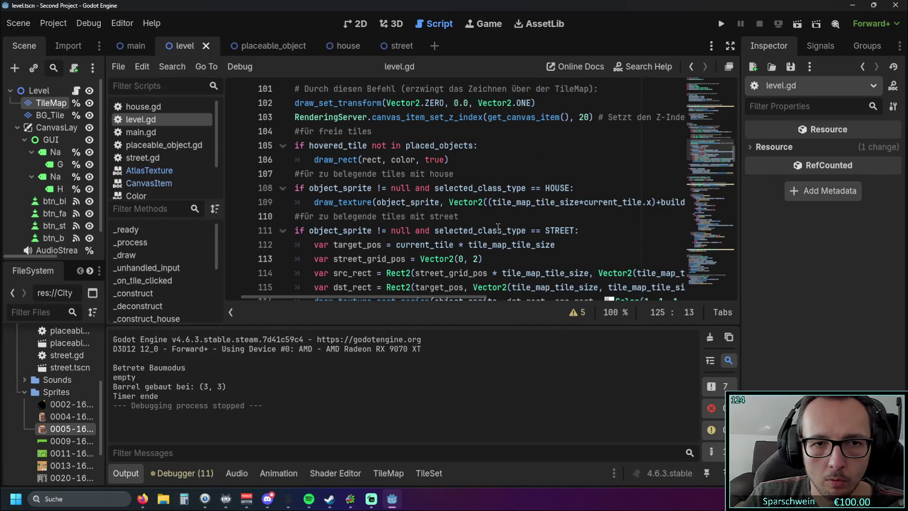
Add 'and object_sprite == null' to line 105's hovered_tile condition and run the game.
left_click(475, 145)
type("and")
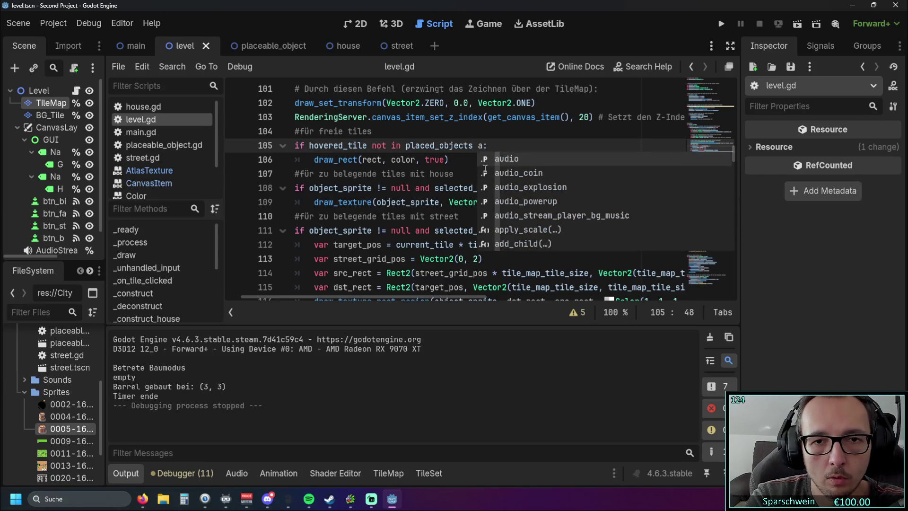
left_click(401, 160)
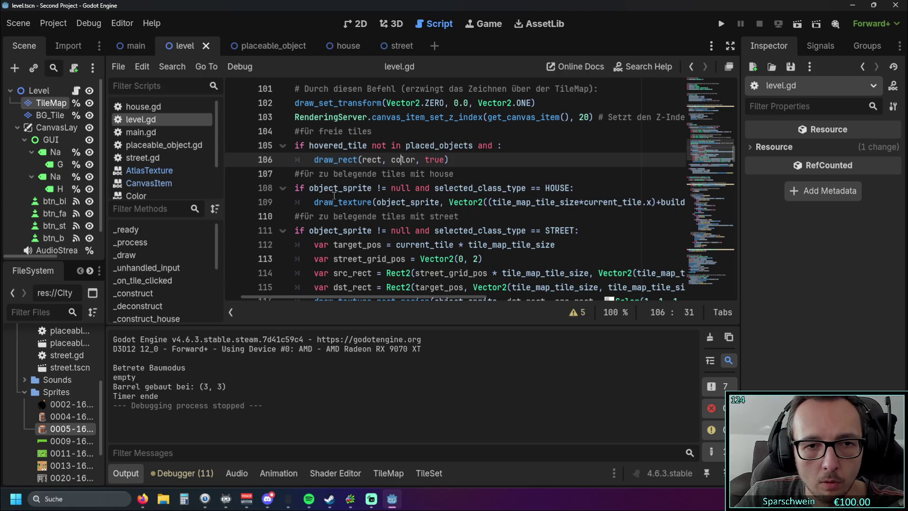
mouse_move(310, 188)
left_mouse_down()
mouse_move(418, 187)
mouse_move(411, 188)
left_mouse_up()
key("ctrl+c")
left_click(497, 147)
key("ctrl+v")
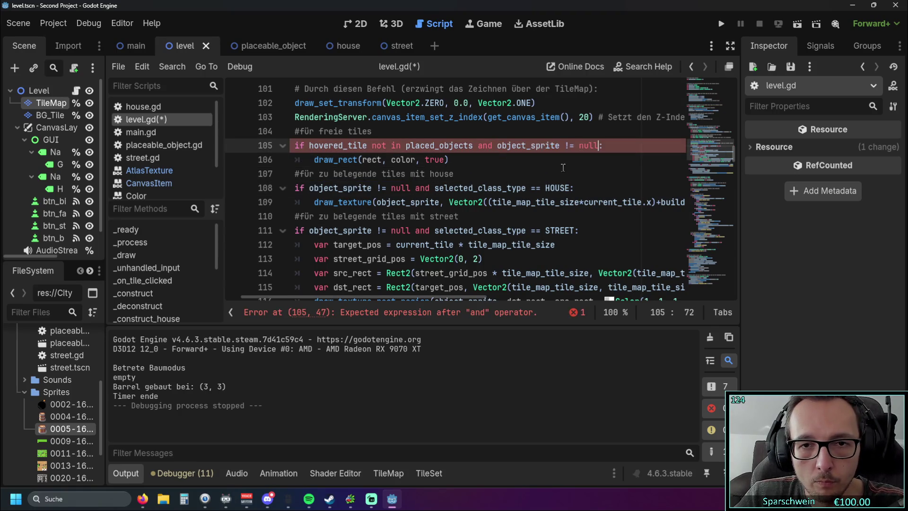
double_click(571, 146)
type("==")
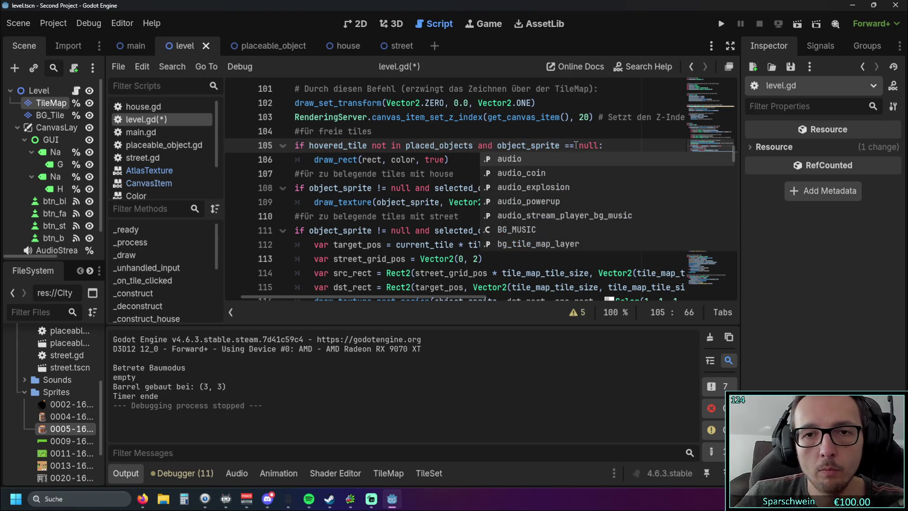
left_click(591, 131)
left_click(728, 26)
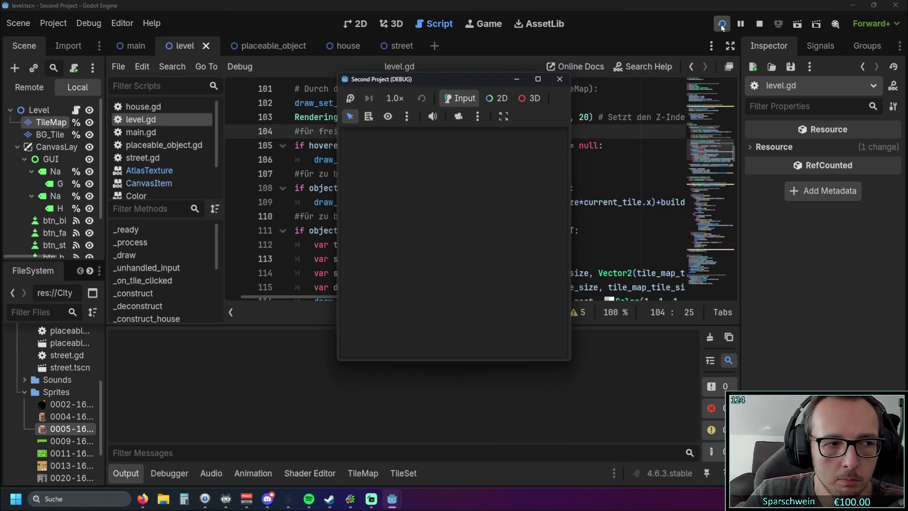
Build barrels at (4, 3) and (2, 3), then try building on the occupied tile.
left_click(427, 343)
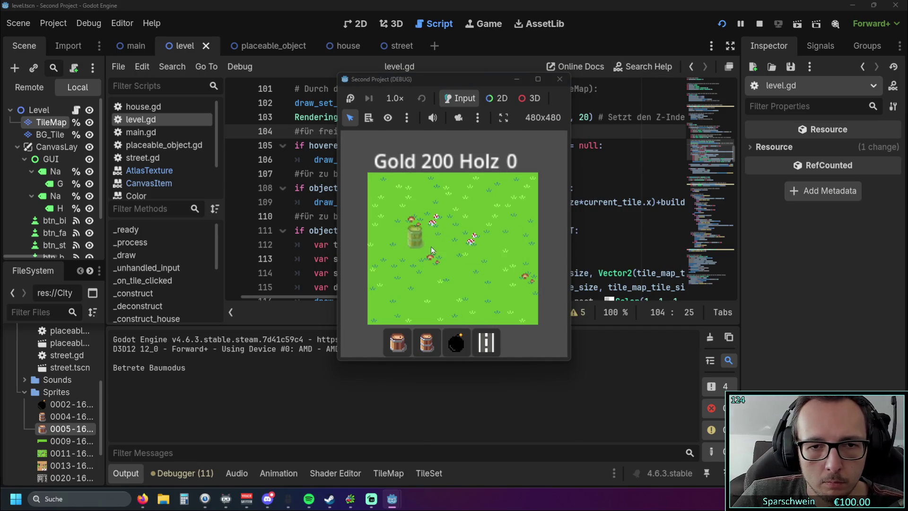
left_click(409, 240)
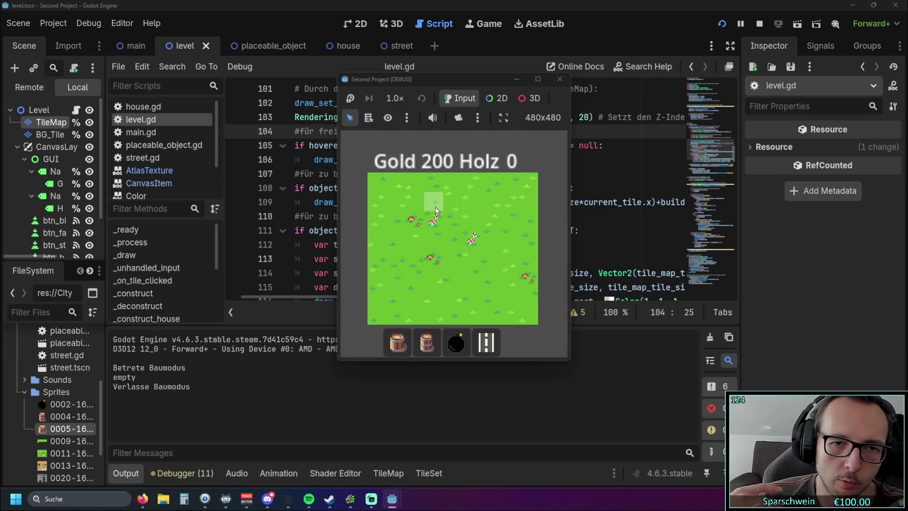
left_click(427, 342)
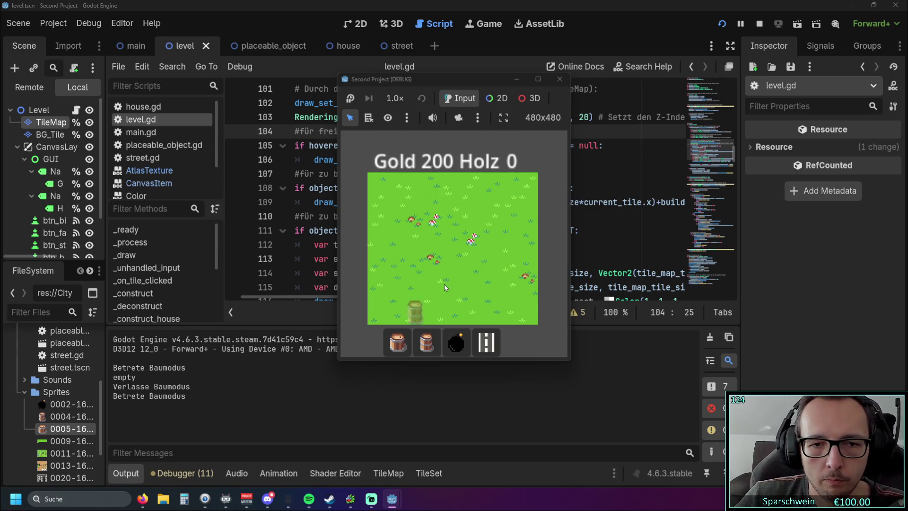
left_click(445, 238)
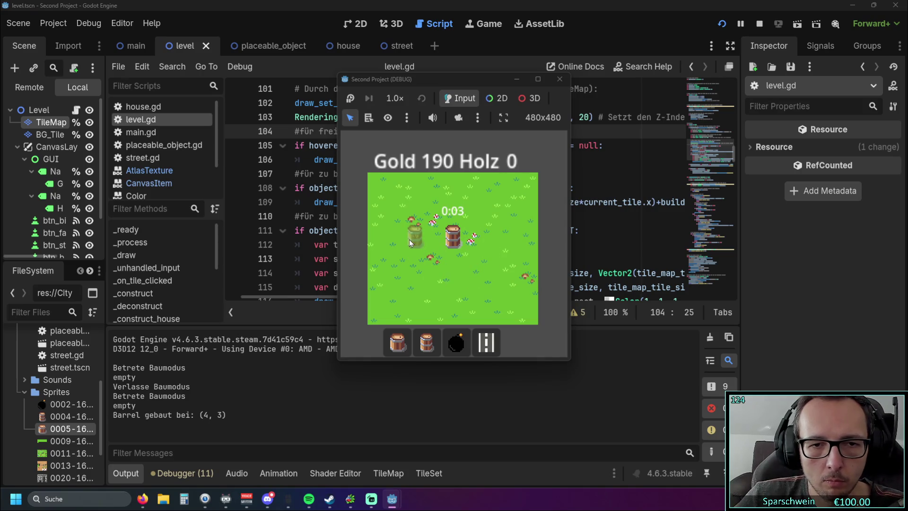
left_click(419, 246)
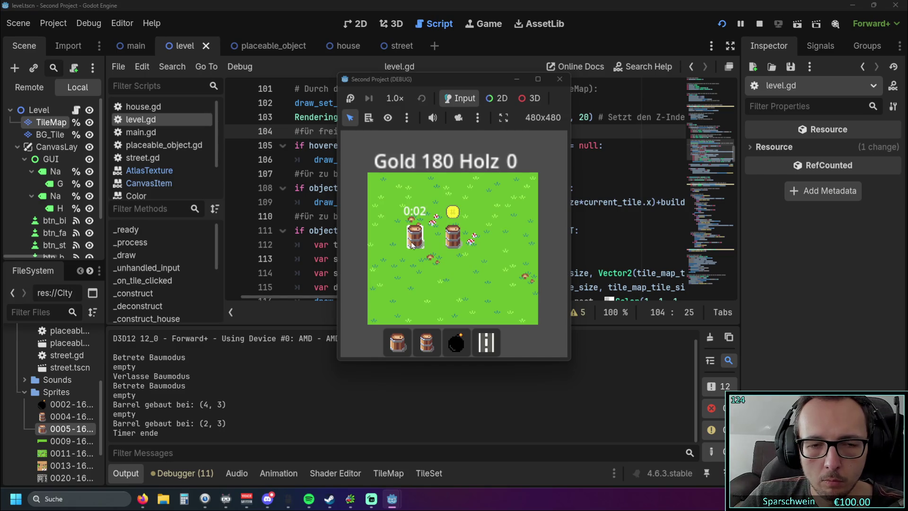
left_click(412, 244)
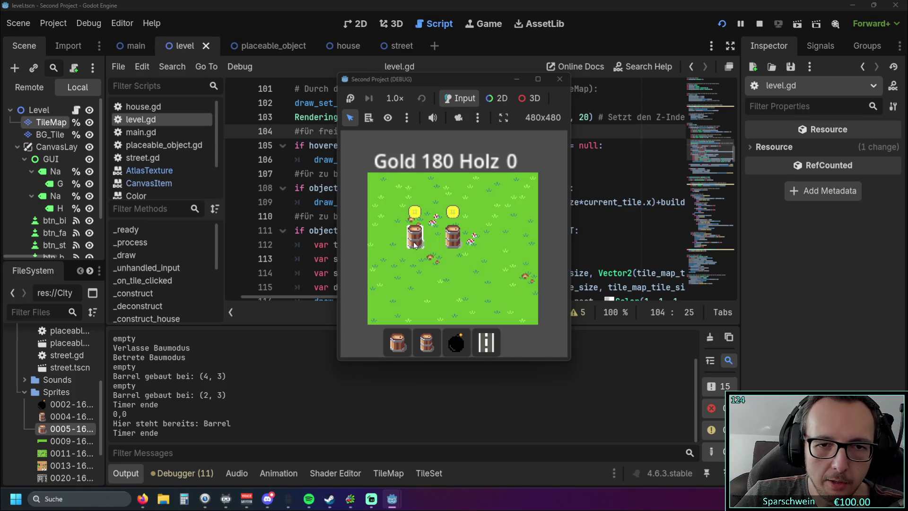
Build barrels at (6, 1) and (7, 3), then stop the game with F8.
left_click(497, 211)
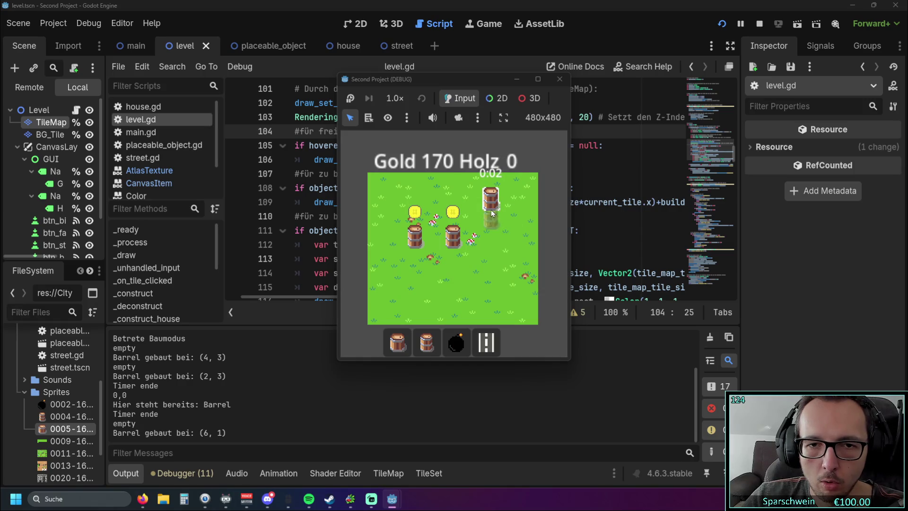
left_click(511, 241)
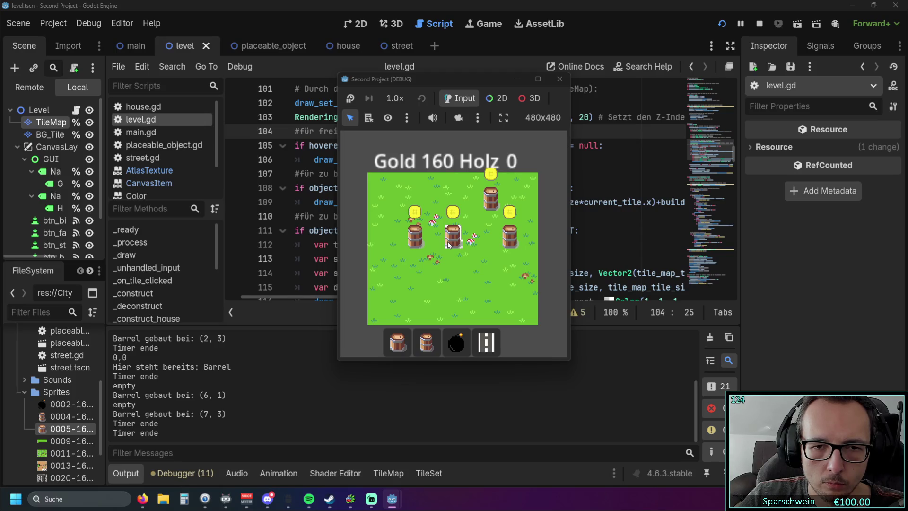
key("F8")
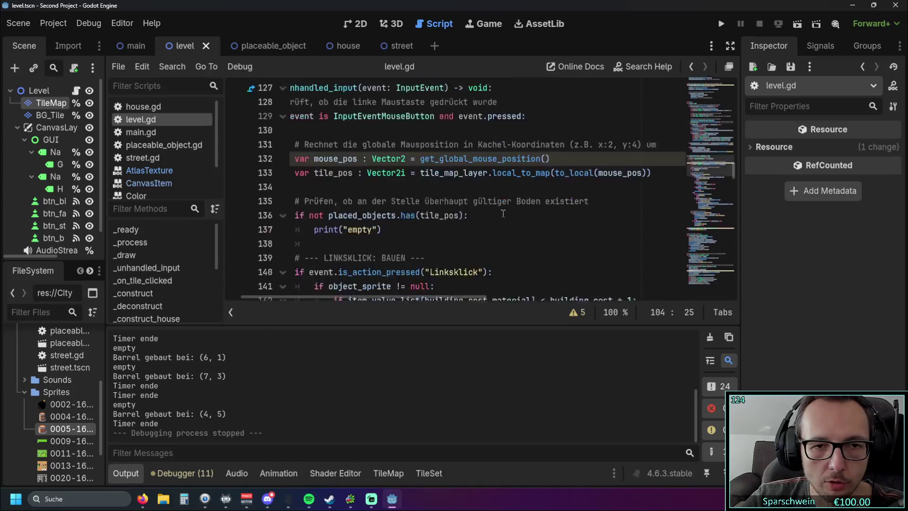
Delete the queue_redraw() line 194 from _construct, rerun the game and enter barrel build mode.
scroll(505, 213, "down", 10)
scroll(492, 214, "up", 3)
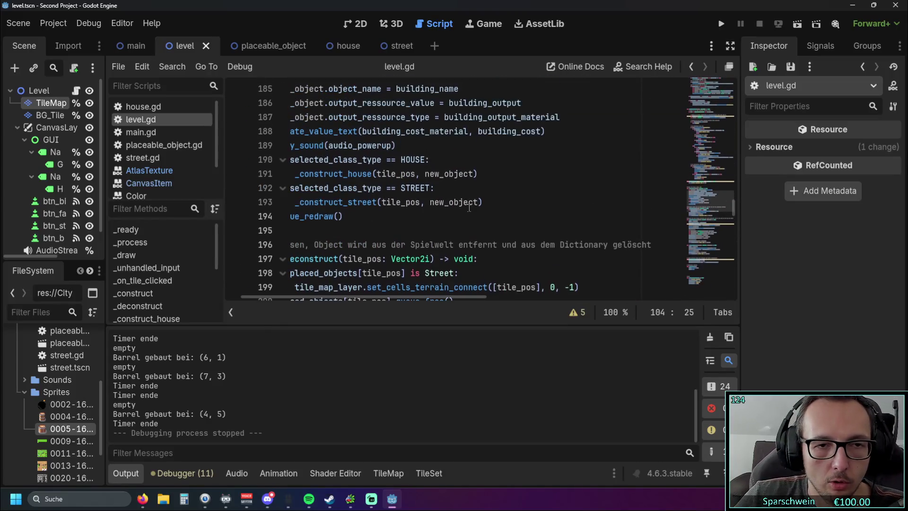
scroll(392, 261, "left", 2)
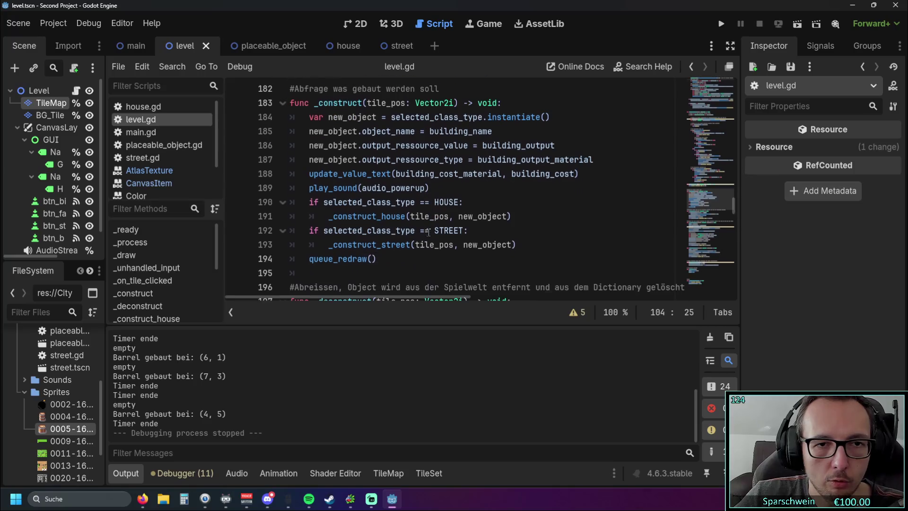
left_click(256, 259)
key("BackSpace")
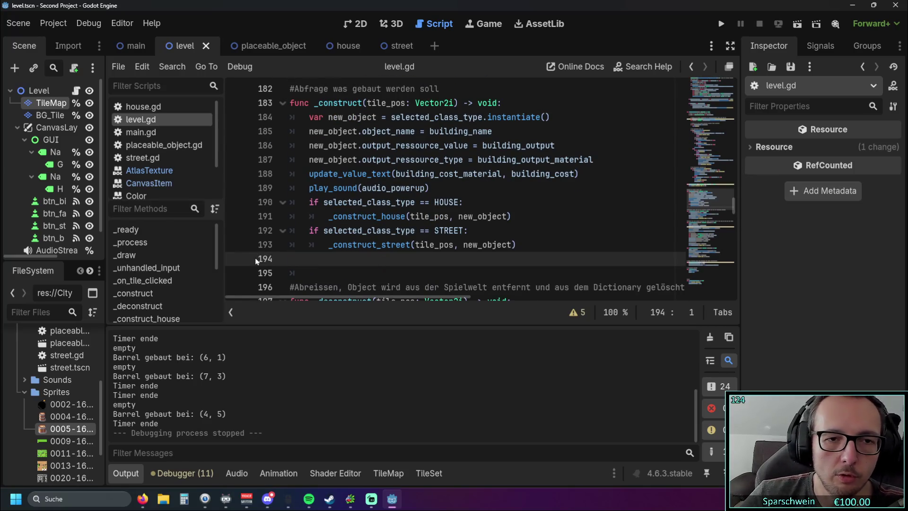
left_click(721, 23)
left_click(427, 341)
Build a barrel at (5, 2), dropping Gold to 180, then stop the game.
left_click(450, 256)
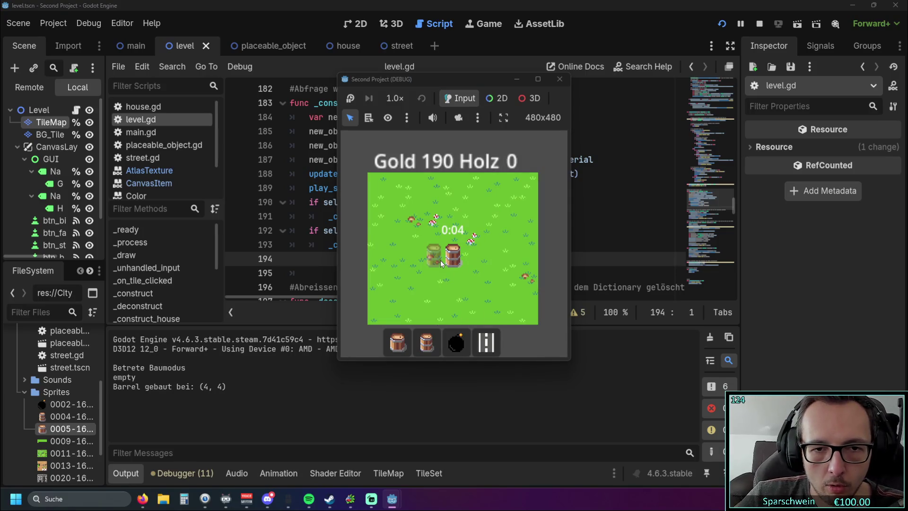
left_click(476, 222)
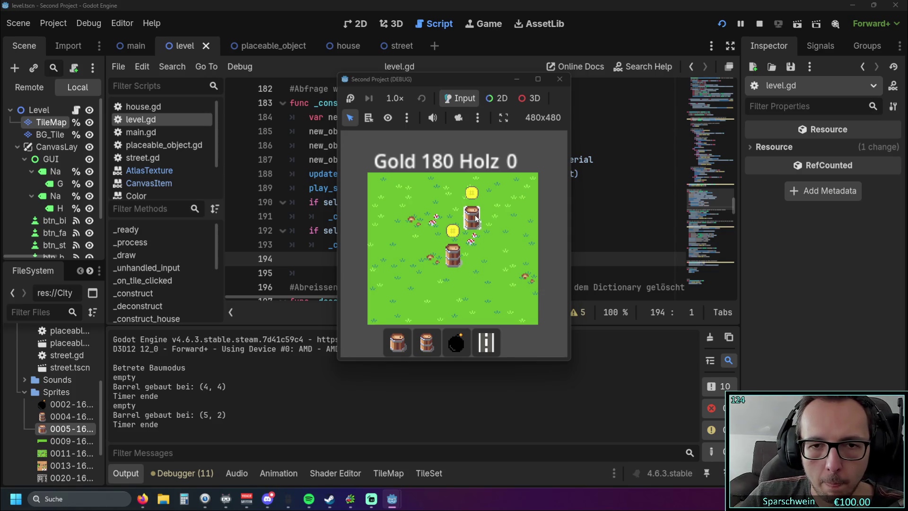
left_click(559, 80)
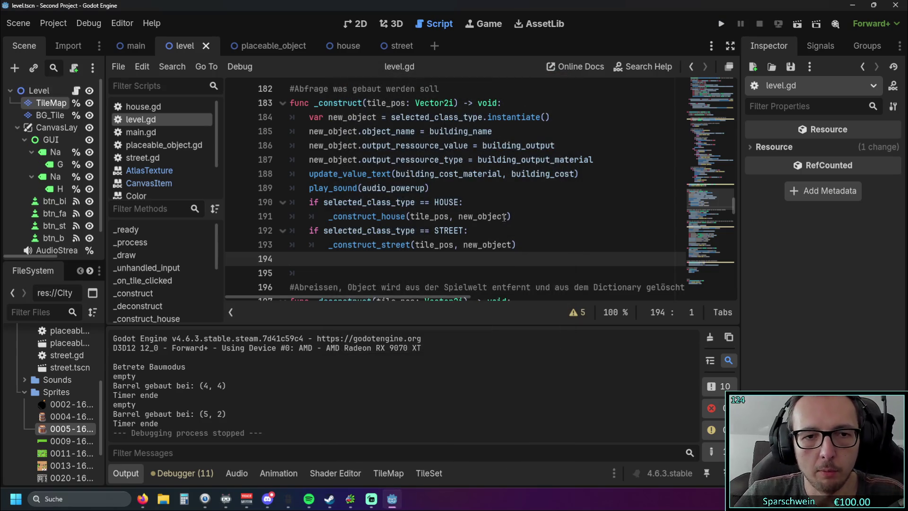
Restore queue_redraw() on line 194 of _construct and review the hover-drawing code.
key("ctrl+v")
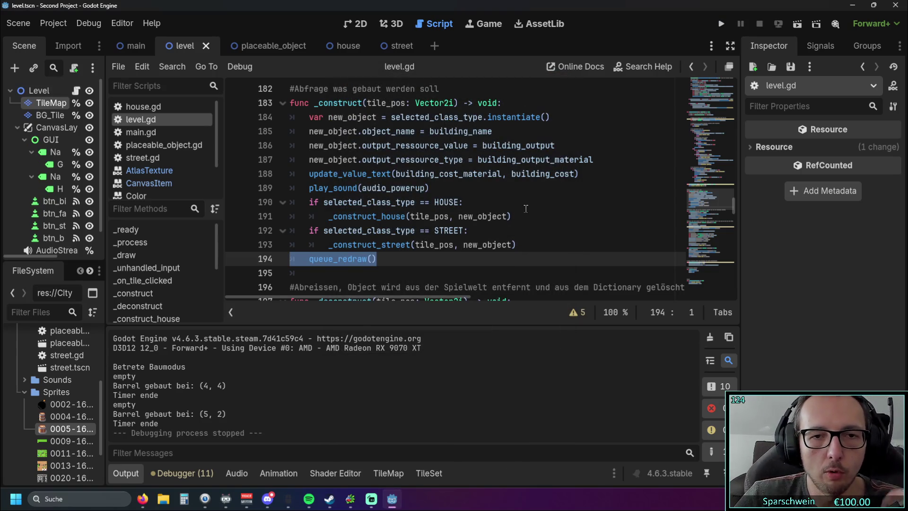
left_click(499, 209)
scroll(485, 214, "up", 20)
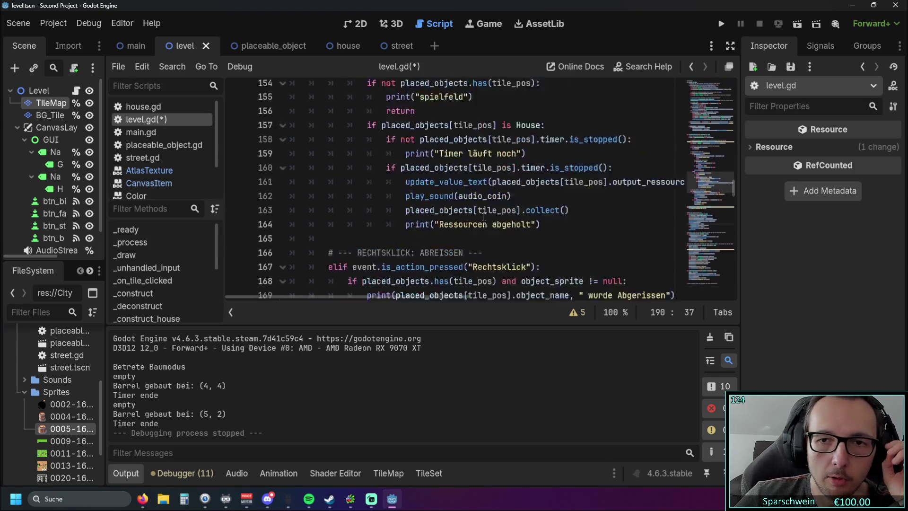
scroll(484, 216, "up", 8)
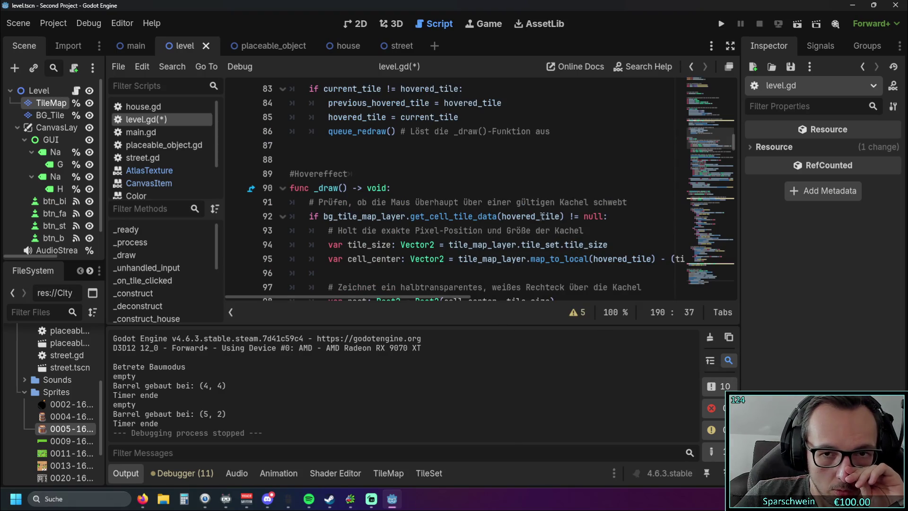
scroll(425, 273, "down", 3)
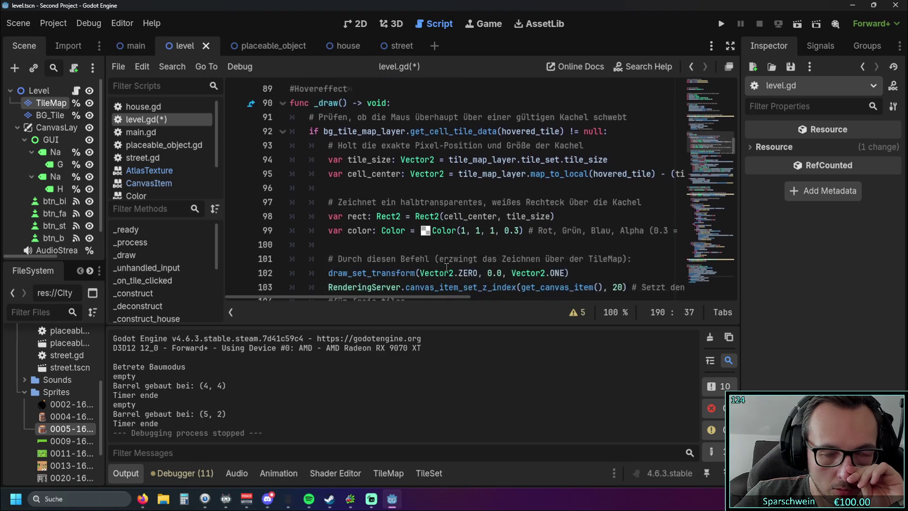
scroll(446, 267, "down", 2)
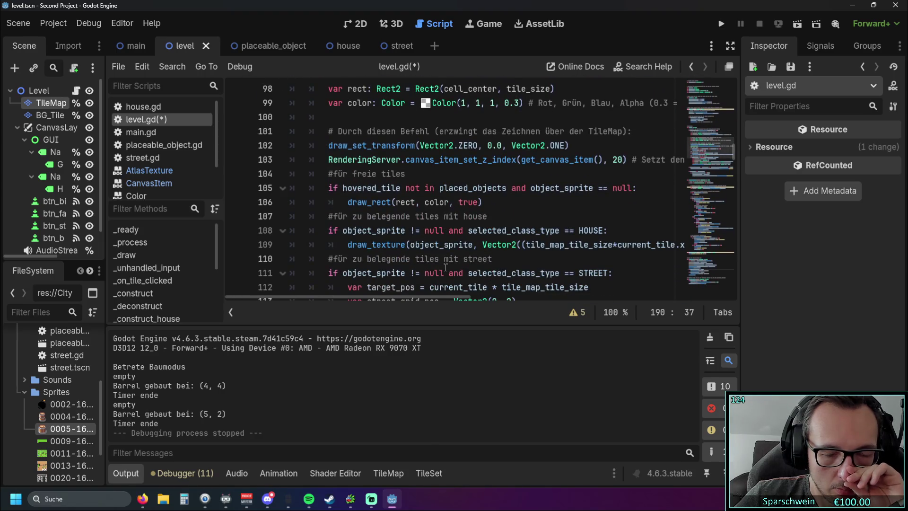
scroll(447, 267, "up", 3)
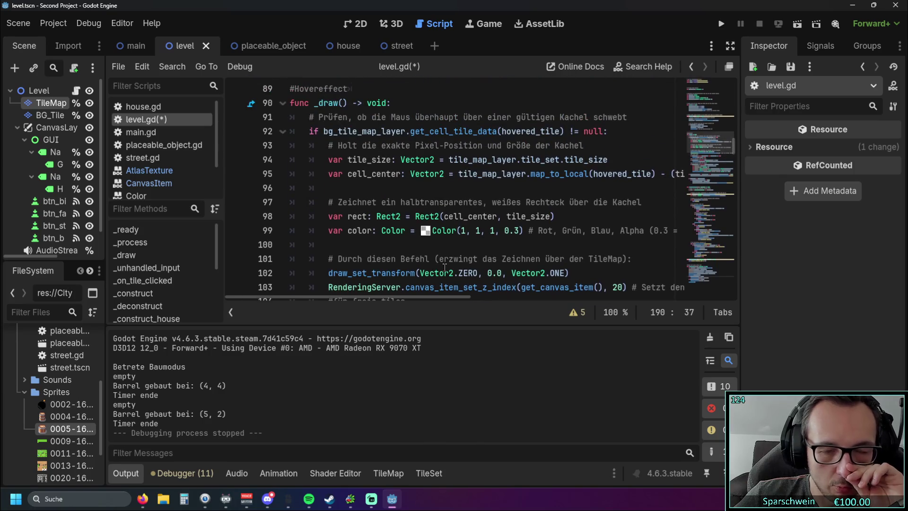
scroll(444, 266, "up", 5)
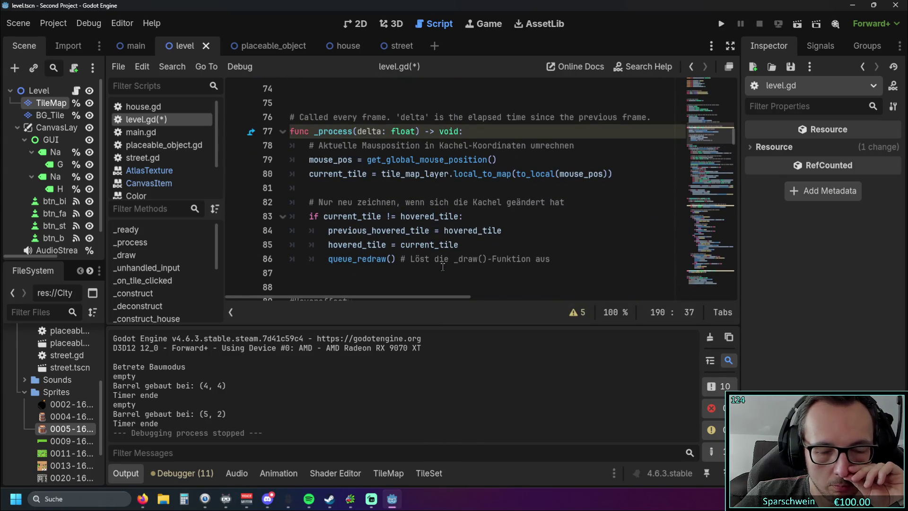
scroll(443, 266, "down", 5)
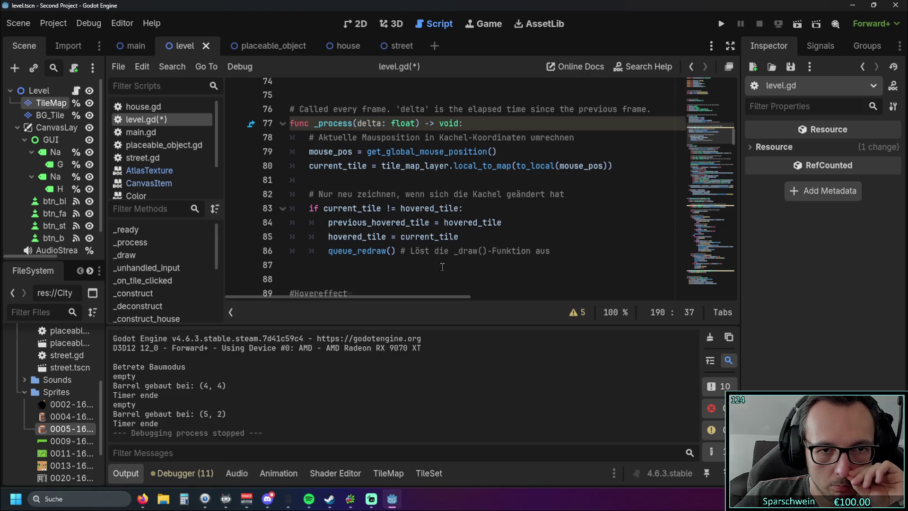
scroll(443, 260, "down", 5)
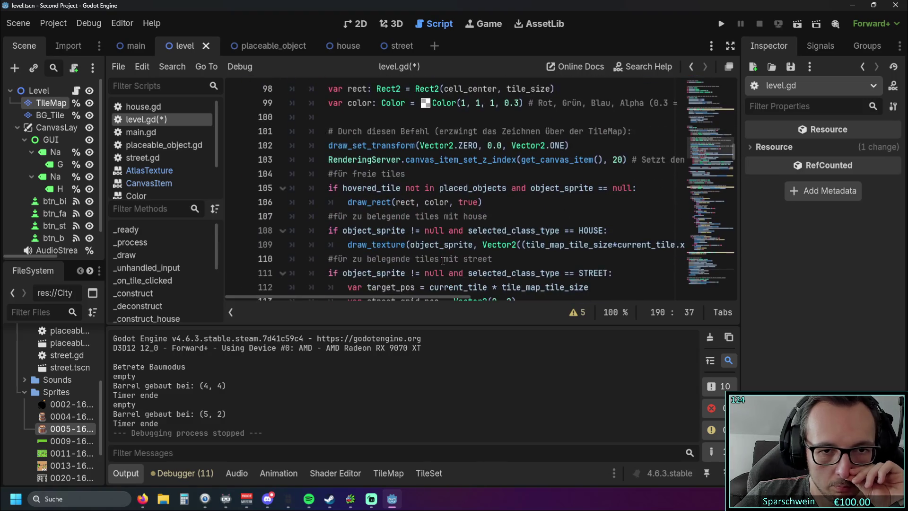
mouse_move(364, 300)
left_mouse_down()
mouse_move(376, 299)
mouse_move(357, 300)
left_mouse_up()
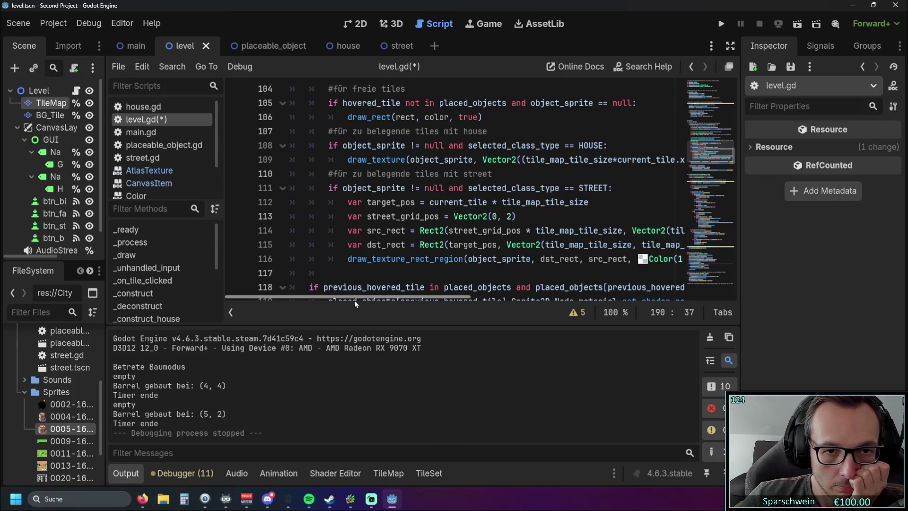
scroll(379, 253, "up", 1)
scroll(382, 251, "down", 4)
mouse_move(317, 298)
left_mouse_down()
mouse_move(467, 295)
mouse_move(358, 295)
left_mouse_up()
scroll(467, 296, "up", 2)
scroll(397, 246, "up", 1)
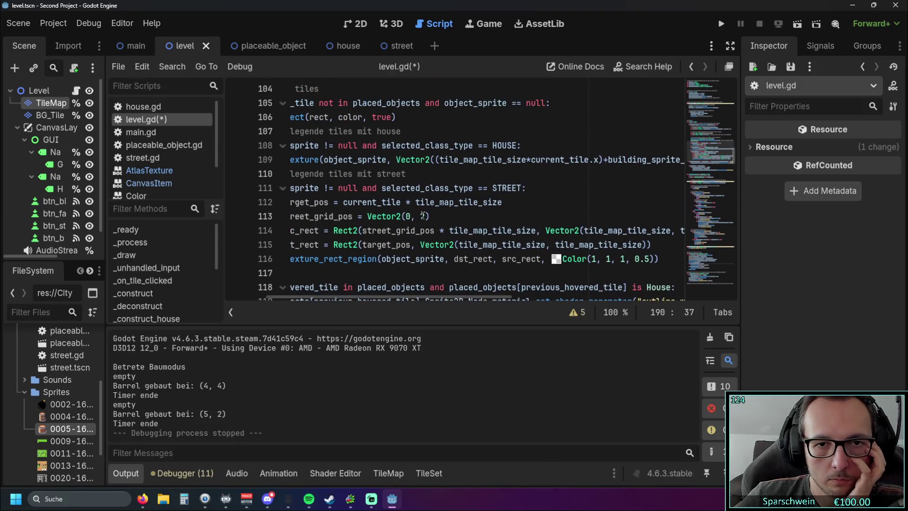
scroll(426, 151, "up", 1)
Append 'and object_sprite == null' to the house-hover conditions on lines 118 and 121, then run.
left_click_drag(426, 146, 545, 147)
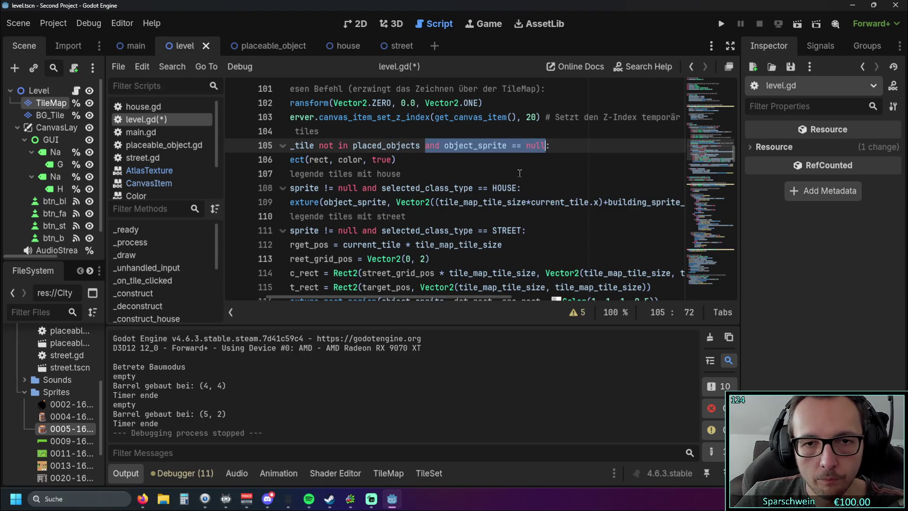
scroll(520, 173, "down", 4)
left_click_drag(422, 299, 538, 298)
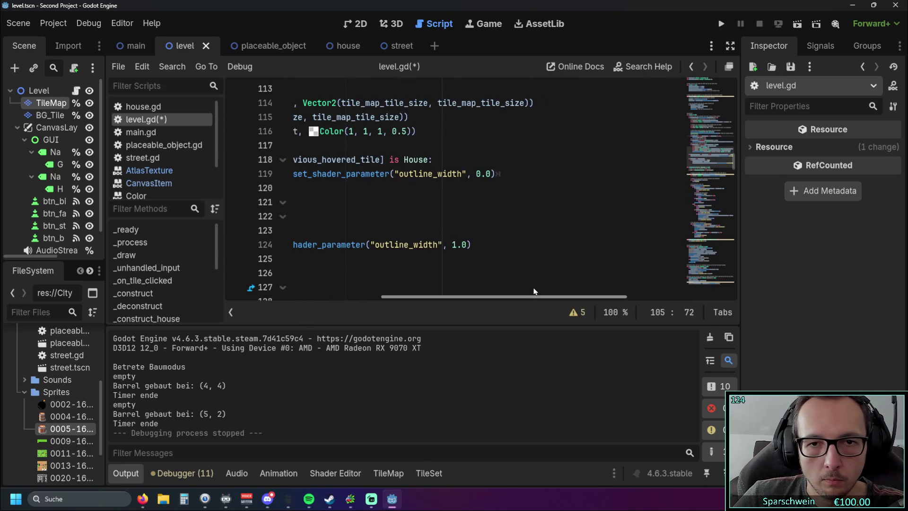
left_click(430, 160)
type("and object_sprite == null")
left_click(424, 161)
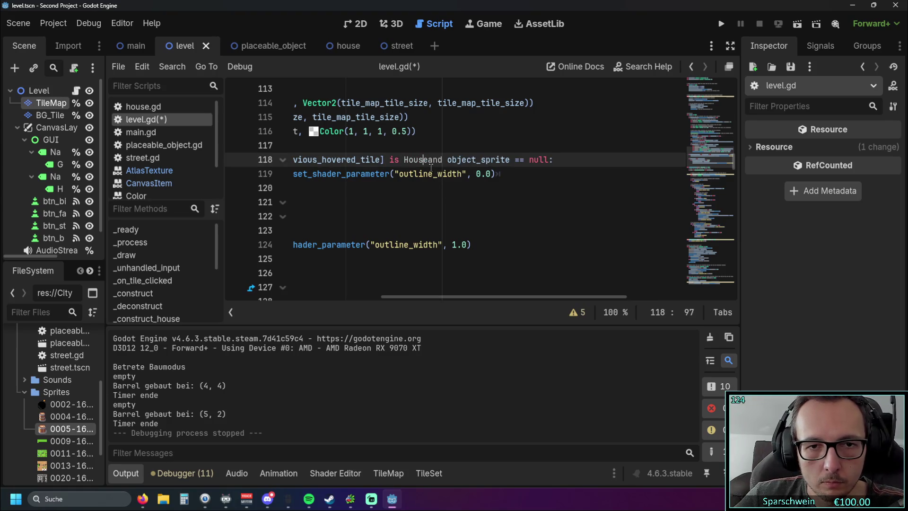
left_click(432, 188)
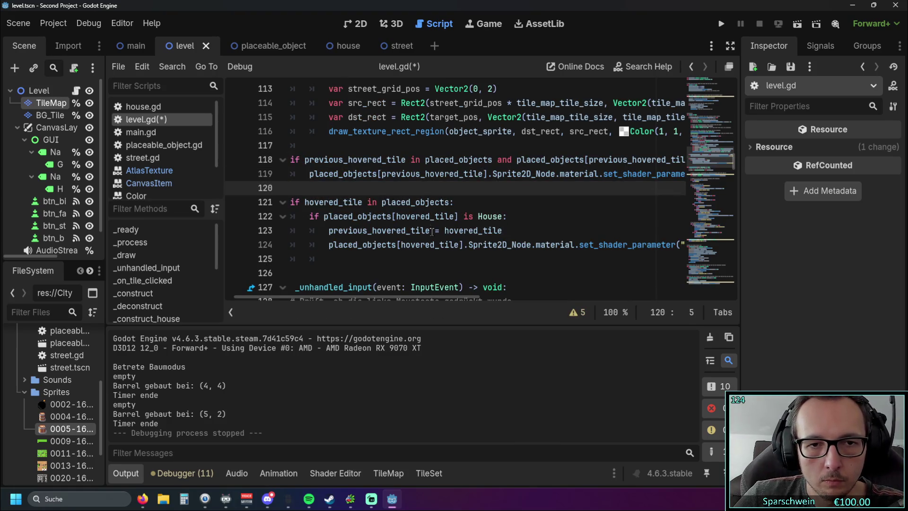
left_click(449, 202)
type("and object_sprite == null")
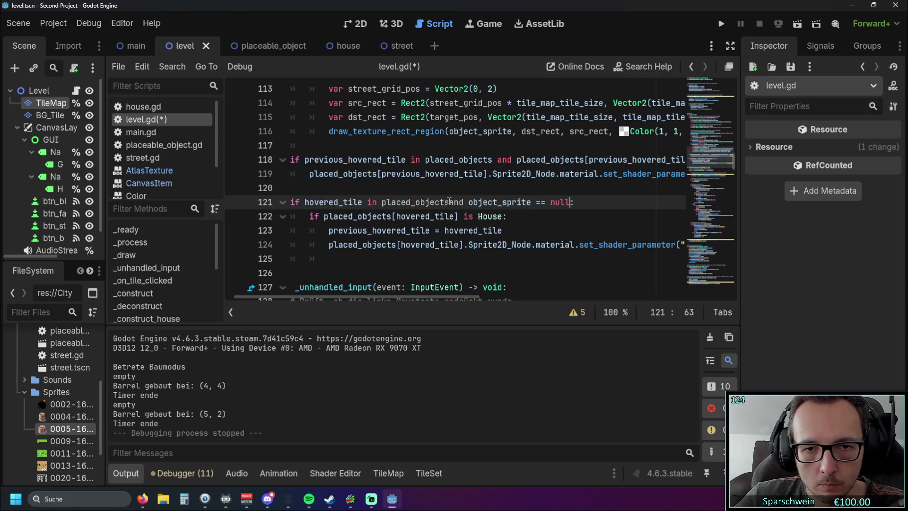
left_click(527, 230)
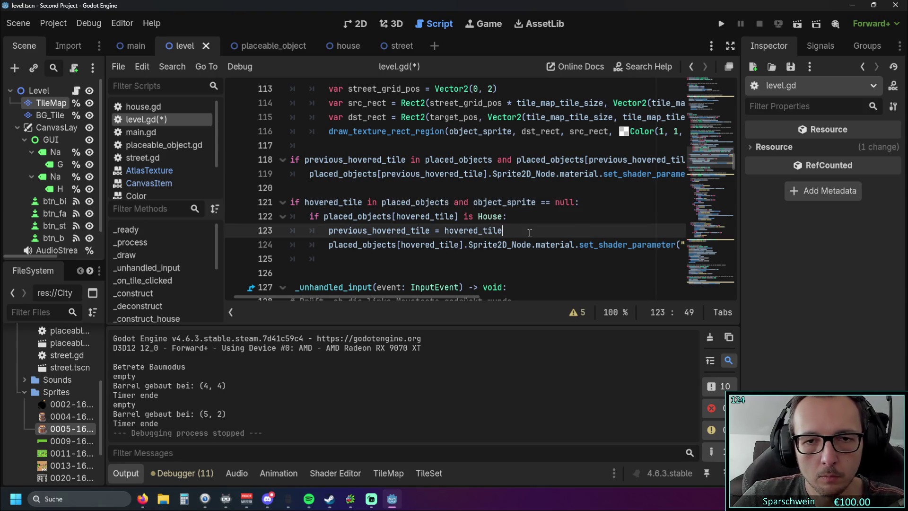
left_click(718, 26)
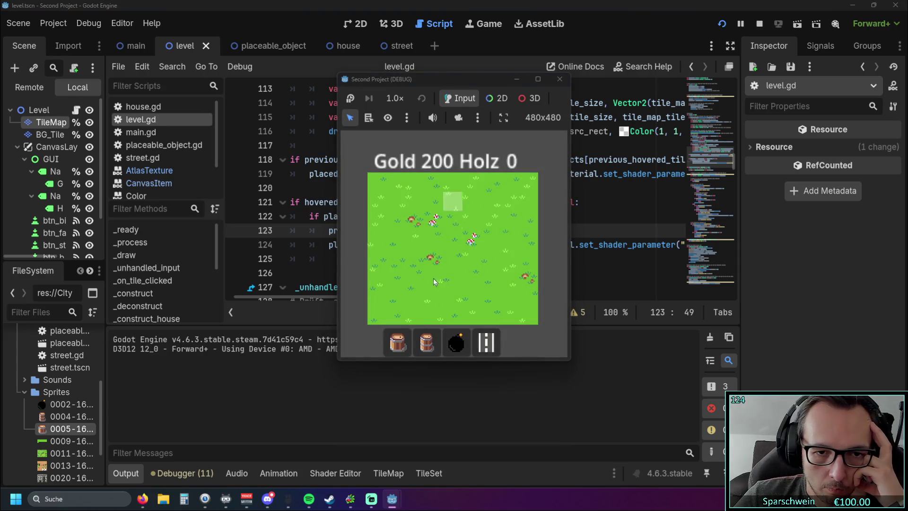
Place barrels at (4, 3), (2, 3) and (6, 2), then leave build mode.
left_click(428, 344)
left_click(453, 246)
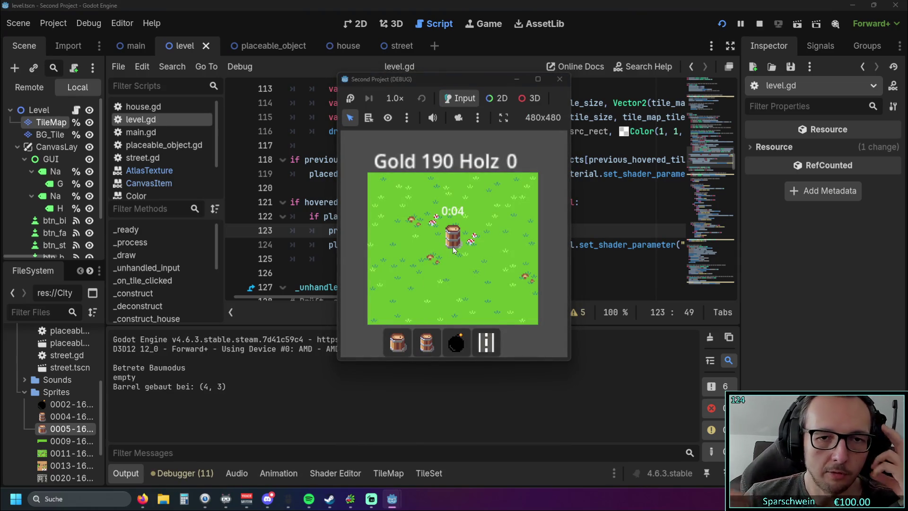
left_click(423, 240)
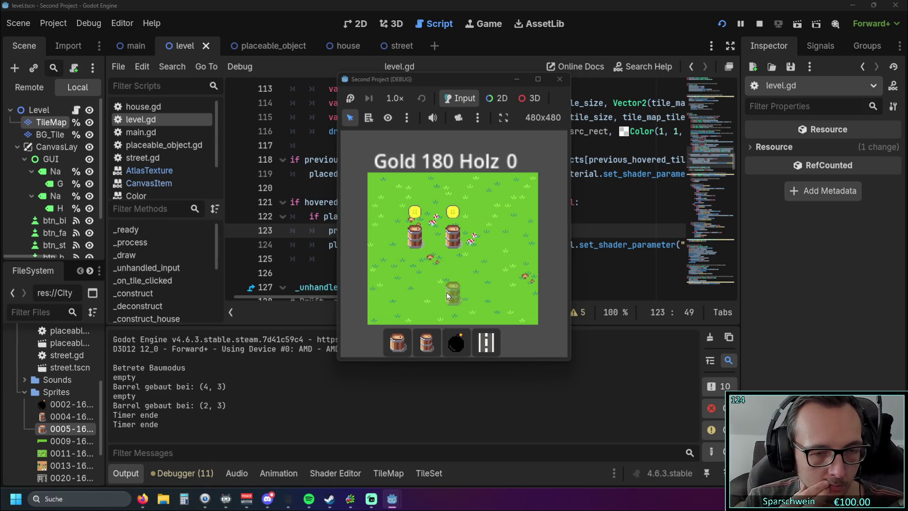
left_click(492, 221)
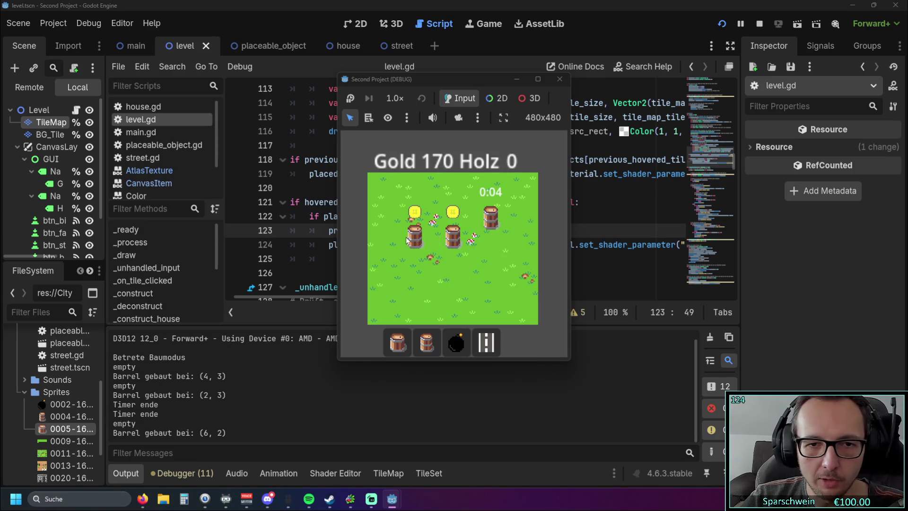
right_click(456, 284)
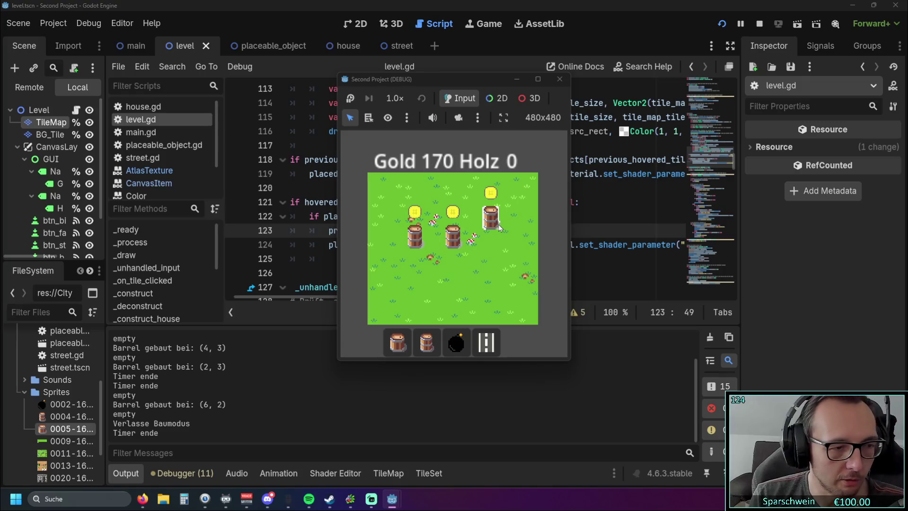
Try building on occupied tiles, place a barrel at free tile (3, 5), then stop the game.
left_click(427, 342)
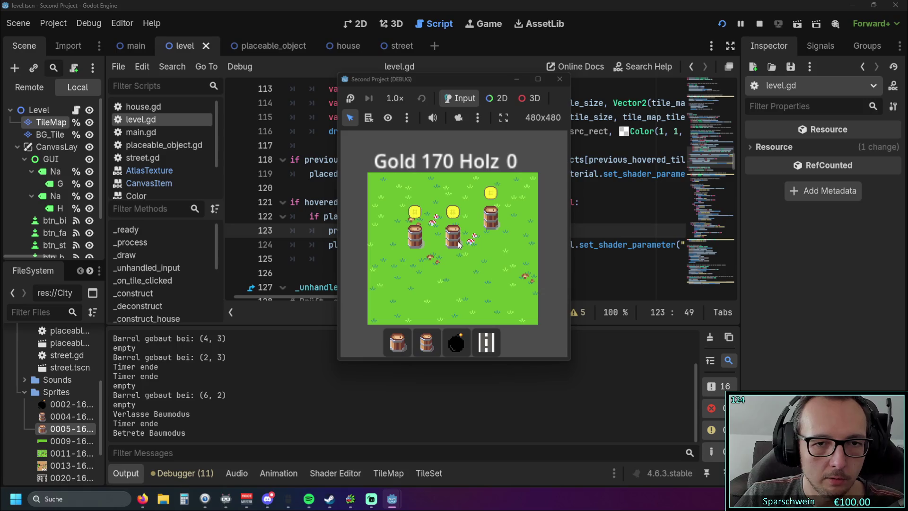
left_click(452, 269)
left_click(432, 260)
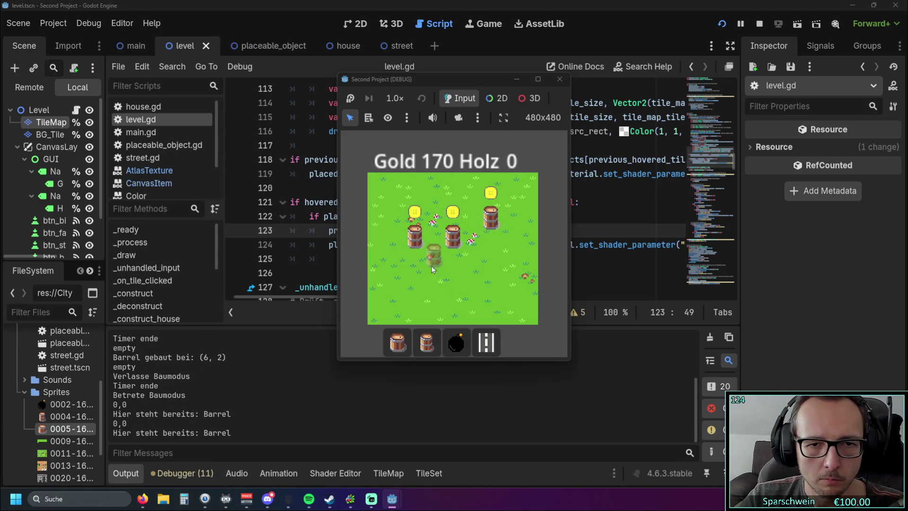
left_click(431, 277)
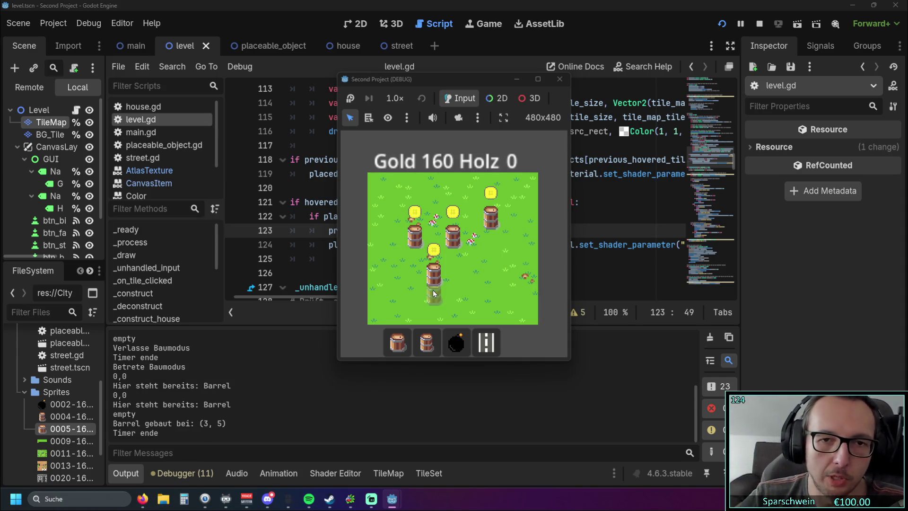
left_click(560, 80)
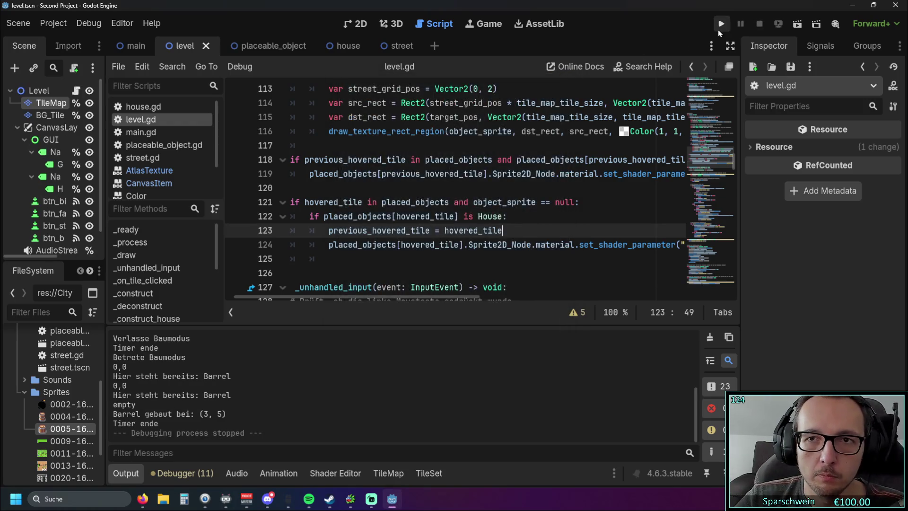
Relaunch the game and lay a street from (4, 3) up to row 1 and right to (6, 3).
left_click(721, 24)
left_click(479, 331)
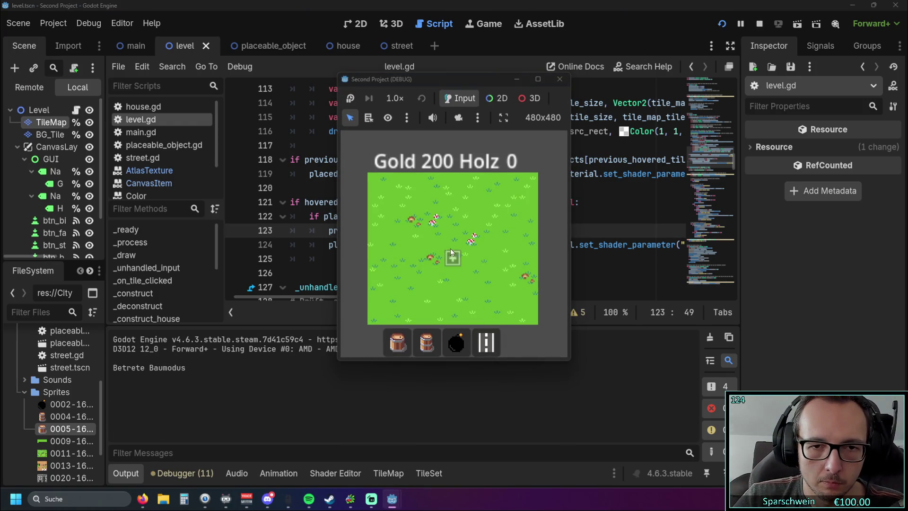
left_click(450, 249)
left_click(415, 247)
left_click(412, 282)
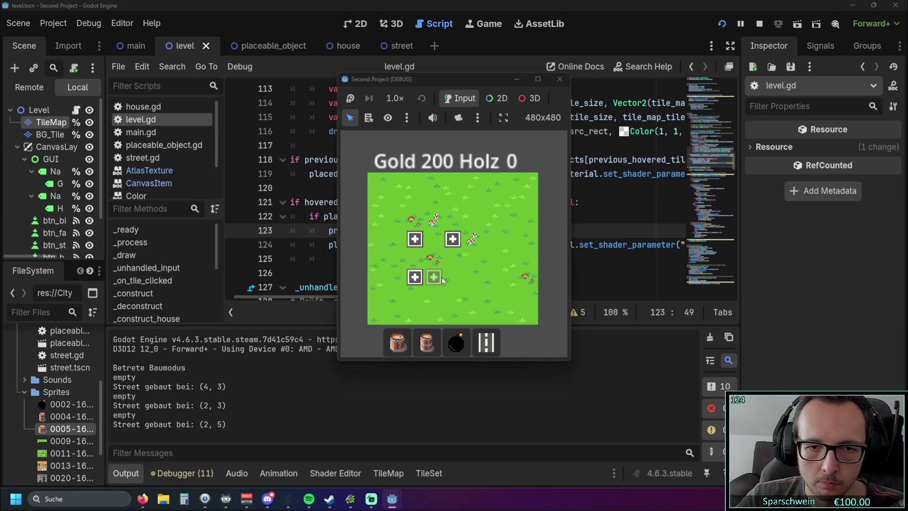
left_click(440, 278)
left_click(436, 263)
left_click(433, 238)
left_click(433, 220)
left_click(436, 203)
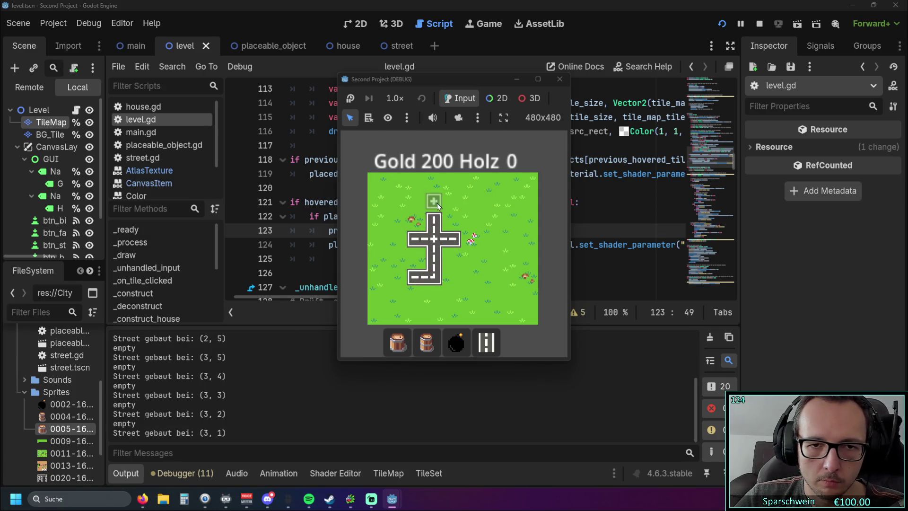
left_click(453, 202)
left_click(472, 202)
left_click(491, 203)
left_click(472, 239)
left_click(490, 239)
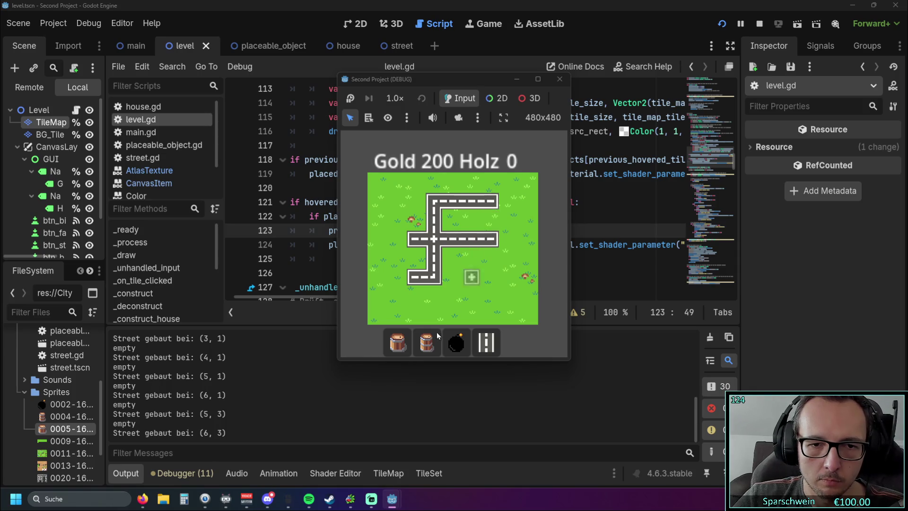
Place a barrel at (4, 2), leave build mode and stop the game.
left_click(454, 221)
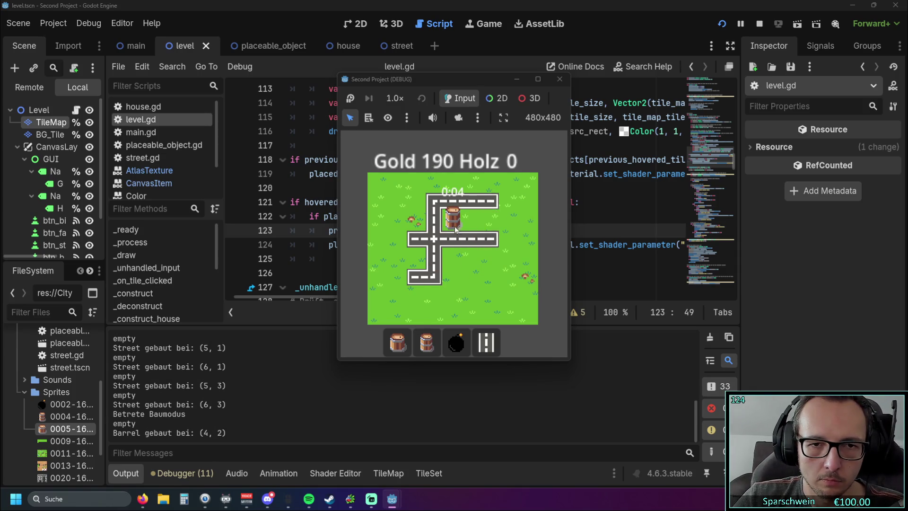
right_click(475, 282)
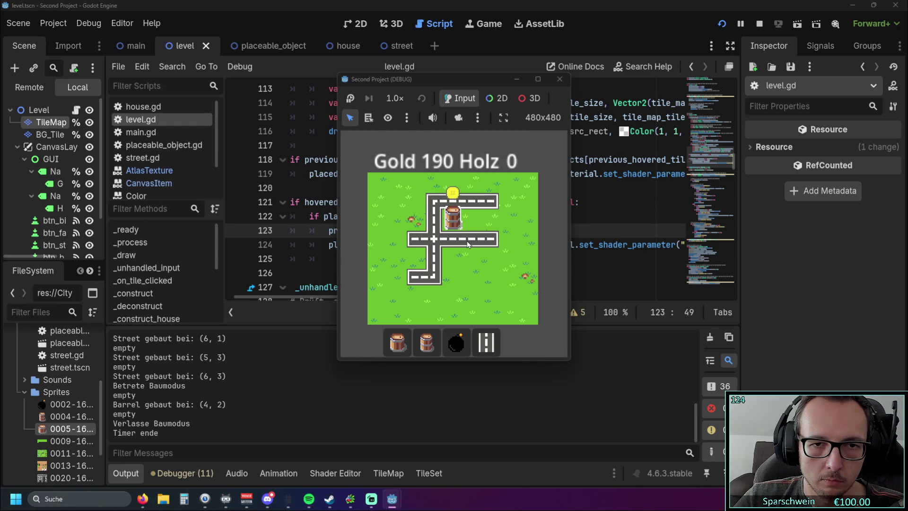
left_click(560, 79)
Relaunch, build a diagonal barrel row from (4, 4) to (1, 1), then restart the game fresh.
left_click(721, 25)
left_click(427, 341)
left_click(452, 257)
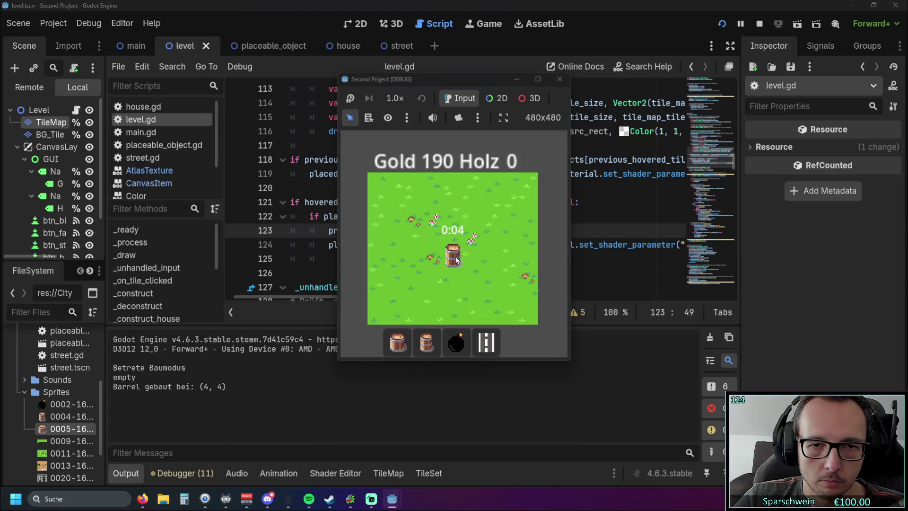
left_click(438, 241)
left_click(417, 223)
left_click(396, 205)
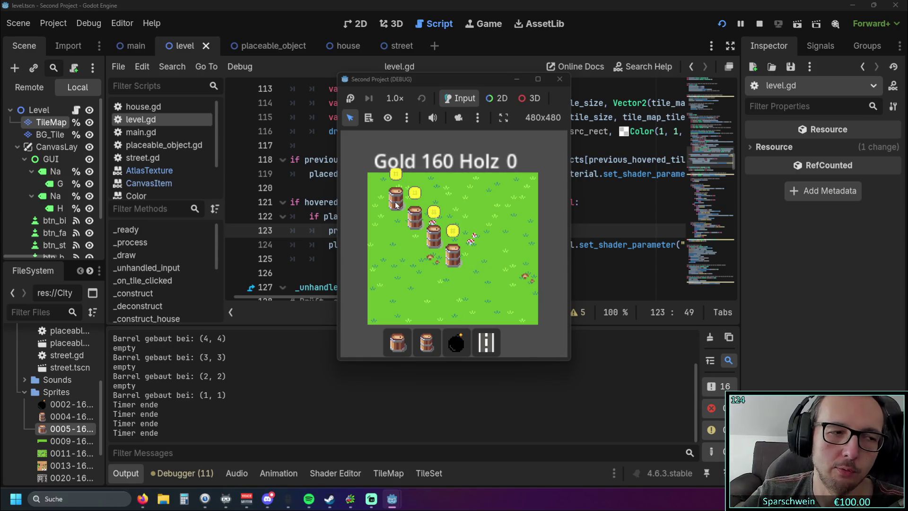
left_click(560, 79)
left_click(721, 24)
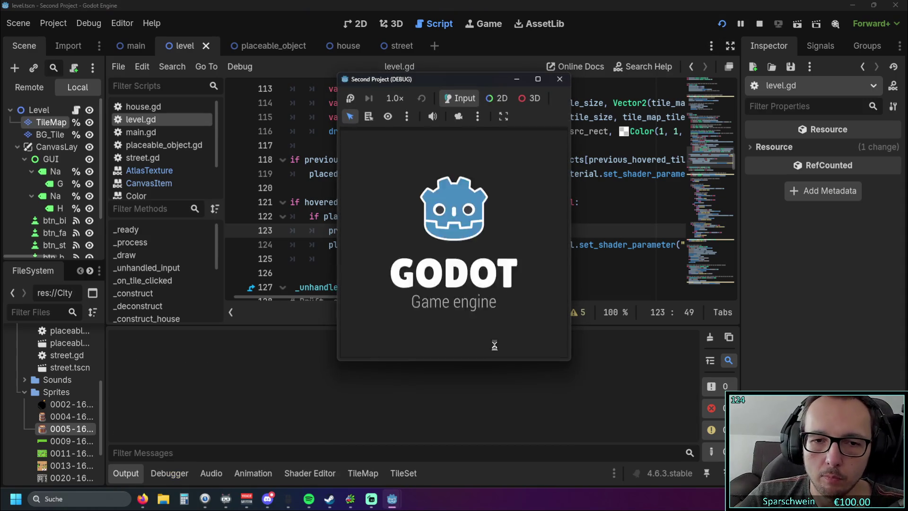
Draw a road and confirm barrels are refused on its road tiles.
left_click(488, 344)
mouse_move(420, 265)
left_mouse_down()
mouse_move(455, 241)
mouse_move(455, 218)
mouse_move(420, 220)
left_mouse_up()
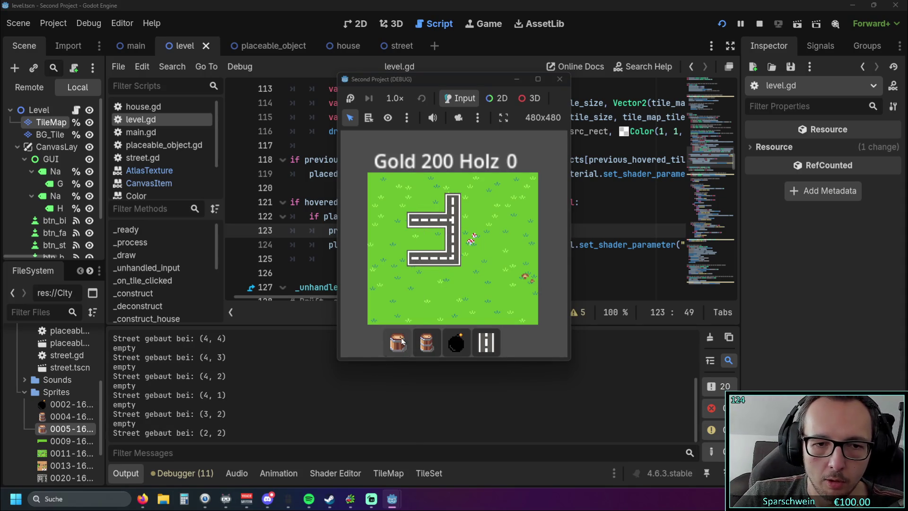
left_click(397, 344)
left_click(431, 241)
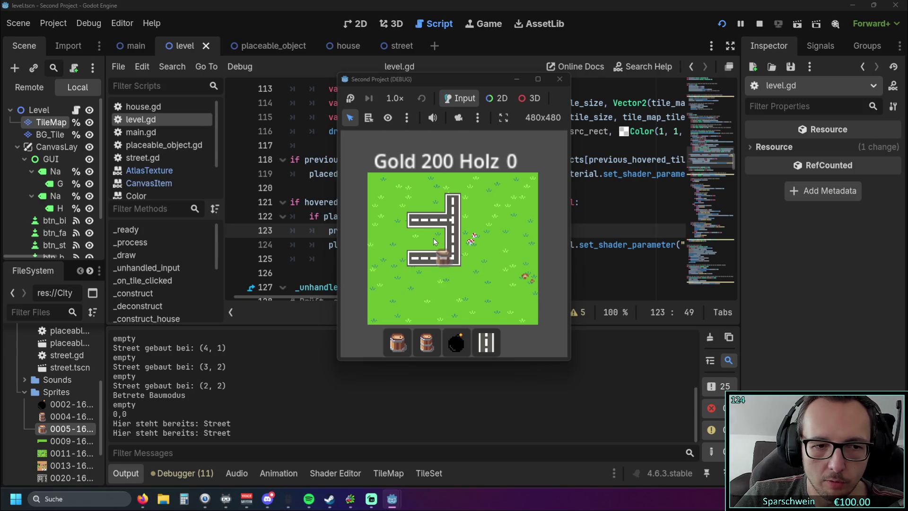
left_click(434, 240)
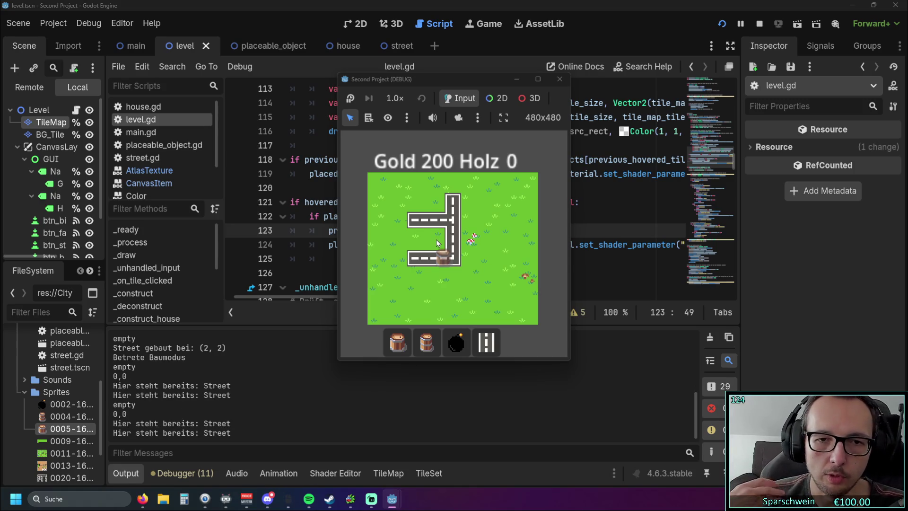
left_click(434, 239)
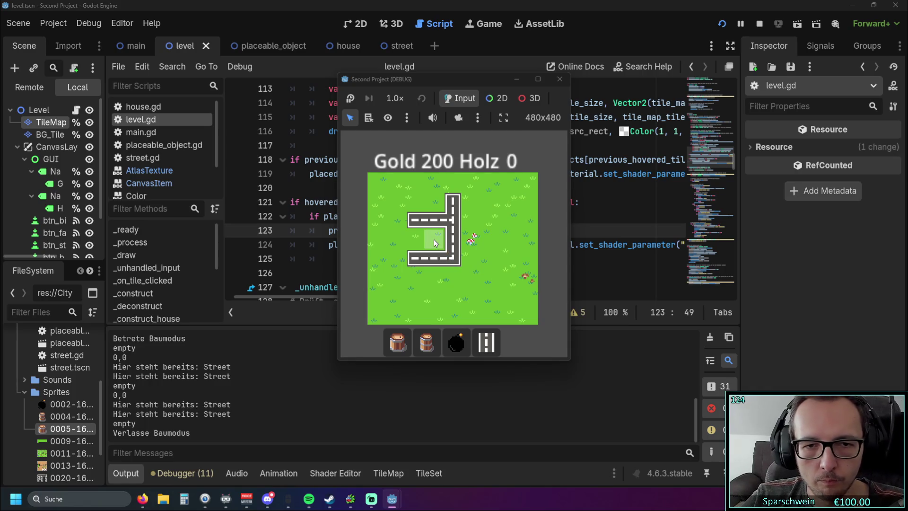
left_click(436, 237)
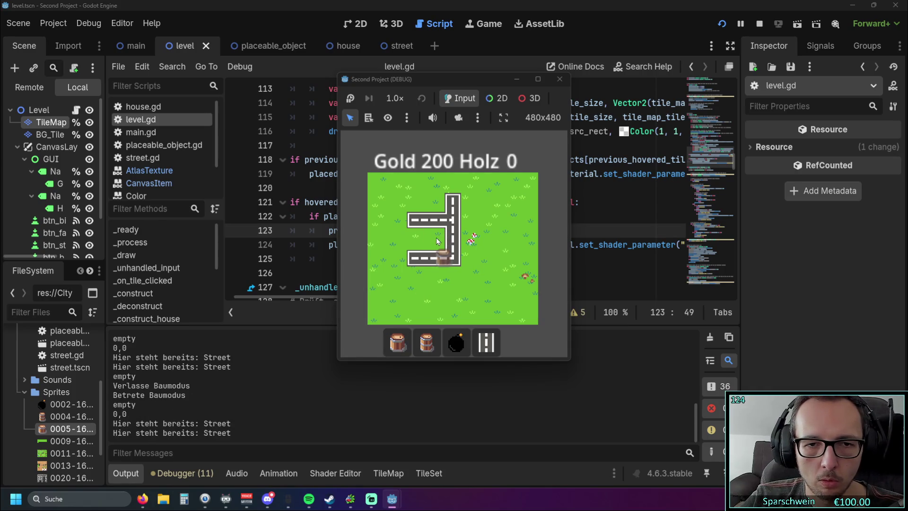
right_click(436, 237)
Place a barrel inside the road loop at (3, 3), then stop the game.
left_click(426, 342)
left_click(431, 237)
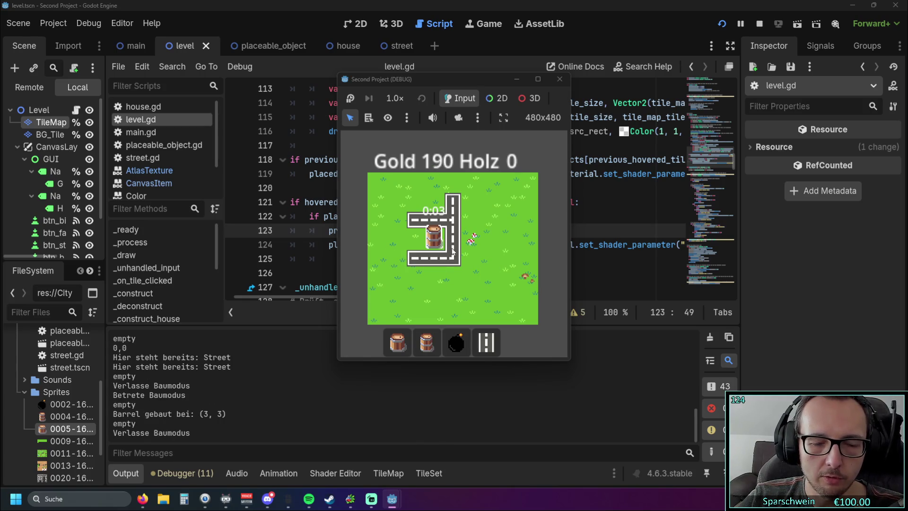
left_click(562, 79)
mouse_move(423, 324)
left_mouse_down()
mouse_move(430, 257)
mouse_move(424, 380)
left_mouse_up()
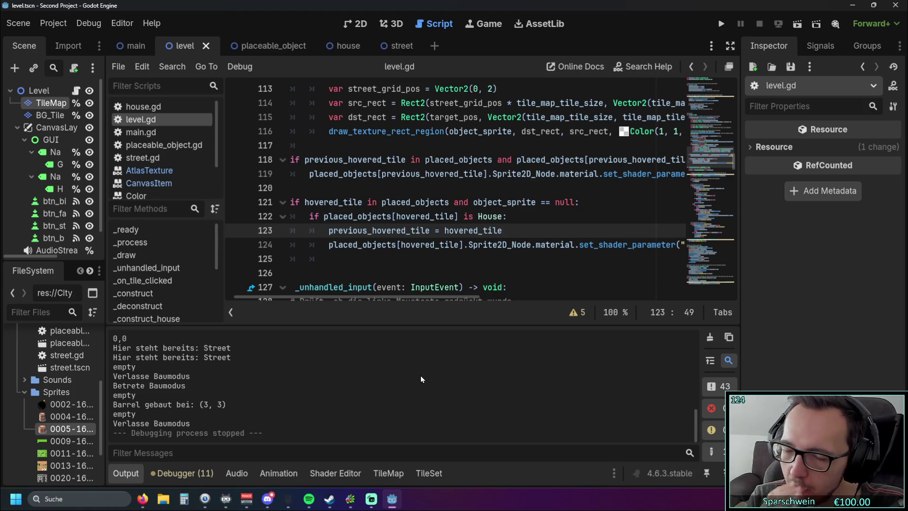
scroll(419, 211, "up", 2)
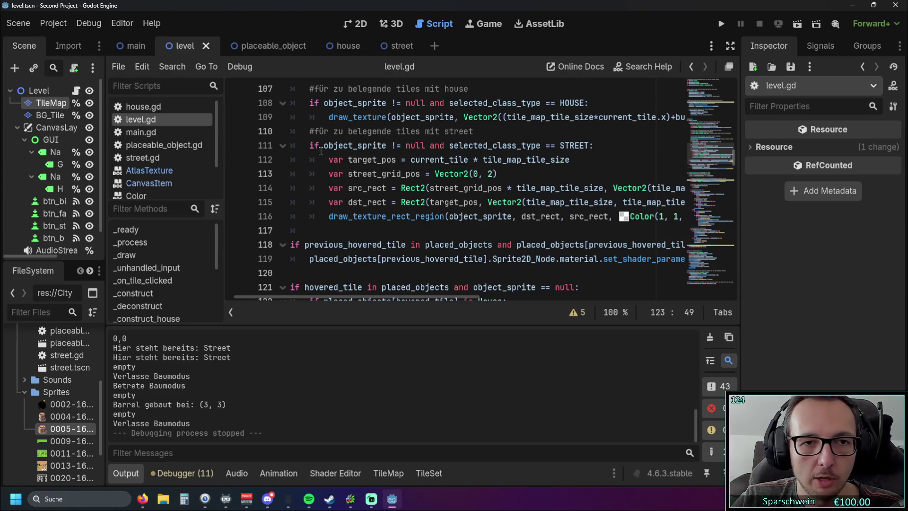
double_click(443, 190)
left_click(448, 230)
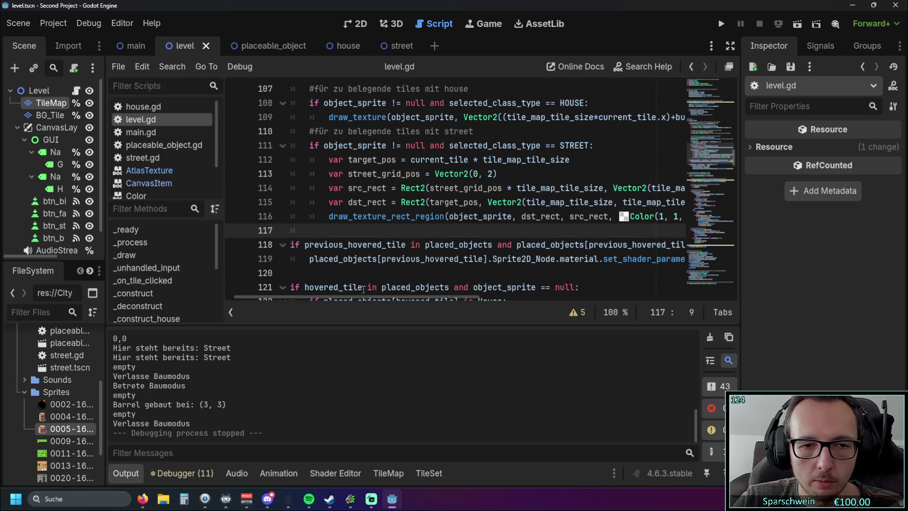
mouse_move(358, 298)
left_mouse_down()
mouse_move(444, 297)
mouse_move(340, 297)
left_mouse_up()
scroll(498, 228, "up", 2)
scroll(498, 228, "up", 1)
scroll(492, 230, "down", 2)
scroll(473, 230, "up", 1)
mouse_move(466, 298)
left_mouse_down()
mouse_move(554, 290)
mouse_move(629, 241)
left_mouse_up()
mouse_move(565, 298)
left_mouse_down()
mouse_move(303, 294)
mouse_move(629, 271)
mouse_move(629, 279)
mouse_move(346, 279)
mouse_move(312, 255)
left_mouse_up()
left_click_drag(329, 188, 327, 214)
left_click(495, 216)
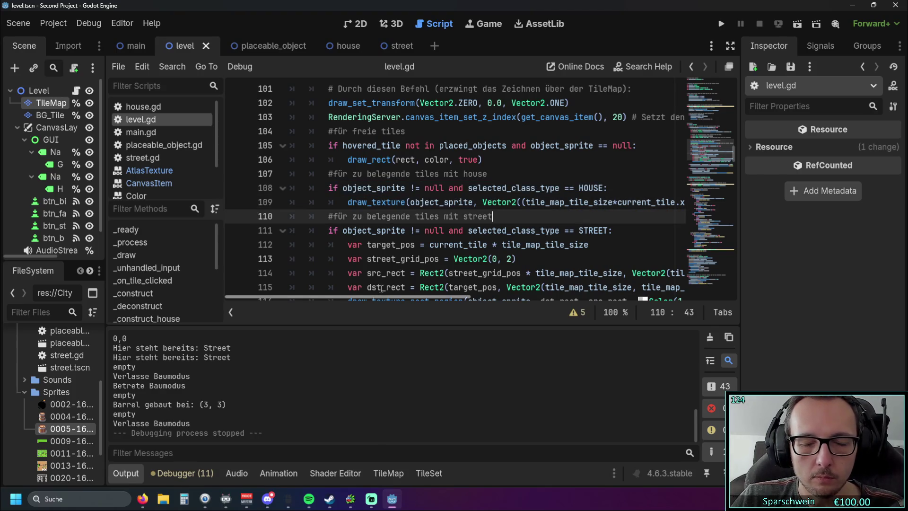
Launch the game, start a building placement and cancel it.
left_click(719, 28)
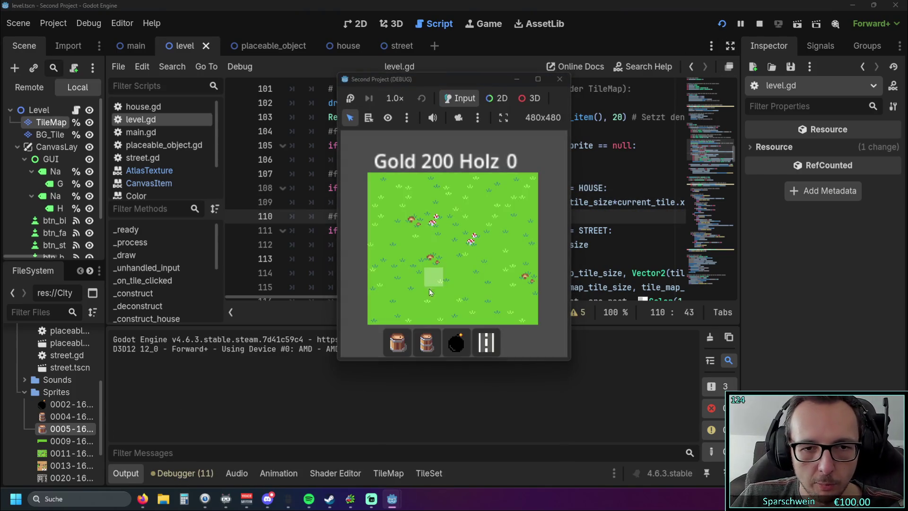
left_click(487, 342)
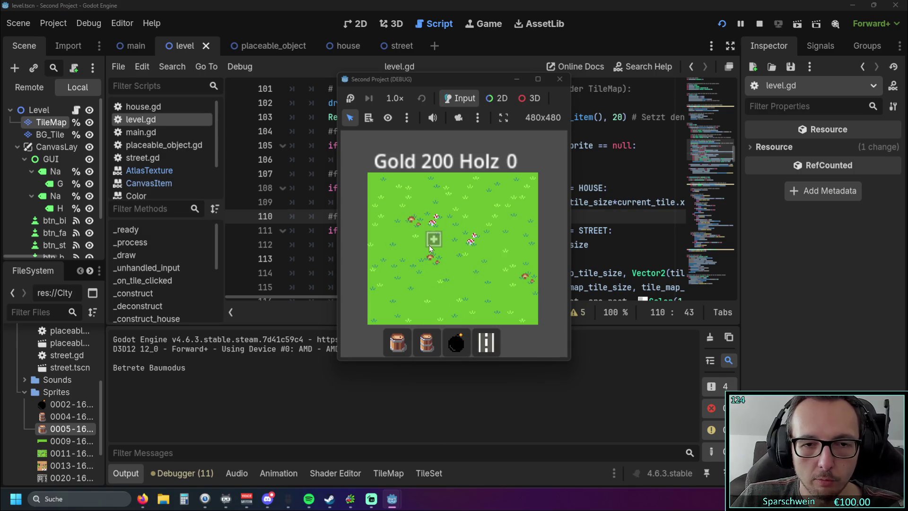
left_click(480, 239)
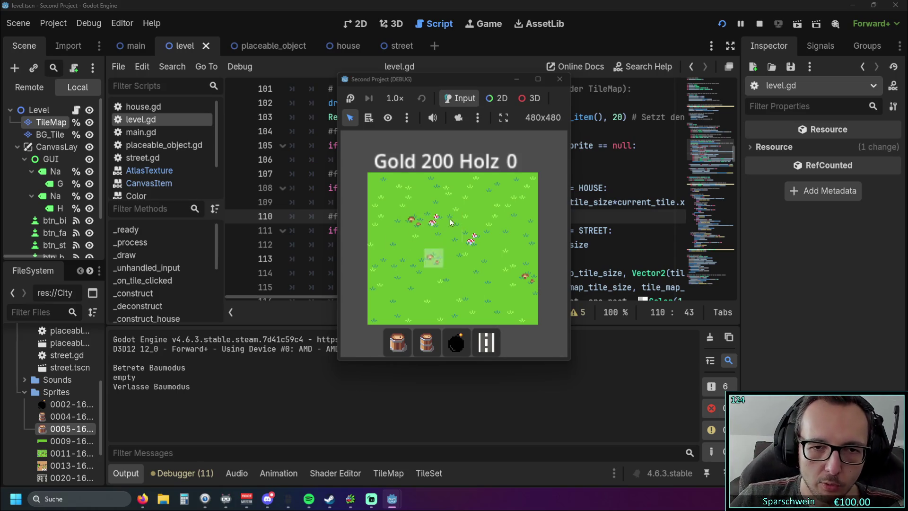
Switch between the round building and barrel options, ending in barrel build mode over the map.
left_click(457, 344)
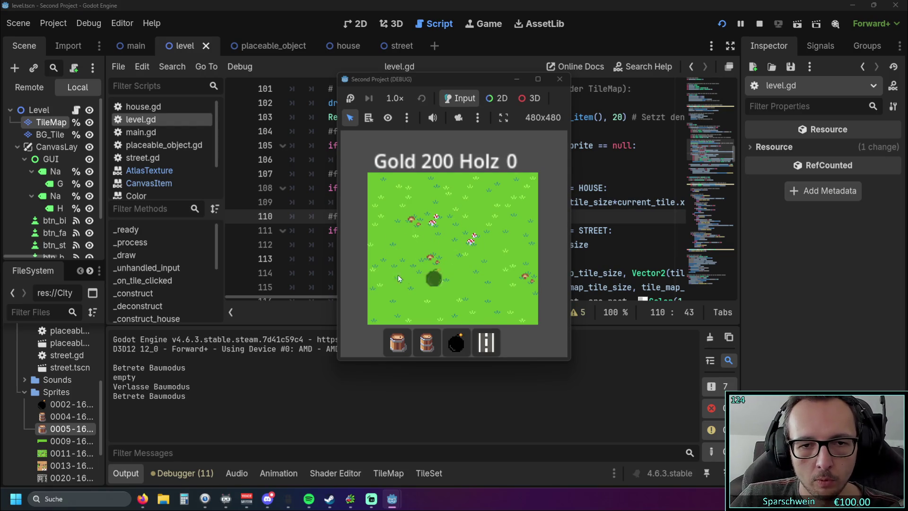
left_click(419, 337)
left_click(405, 346)
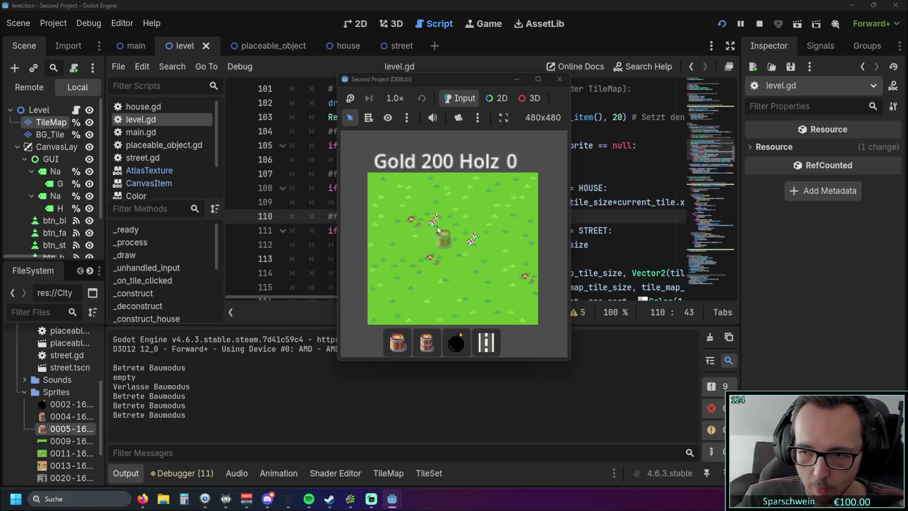
left_click(427, 341)
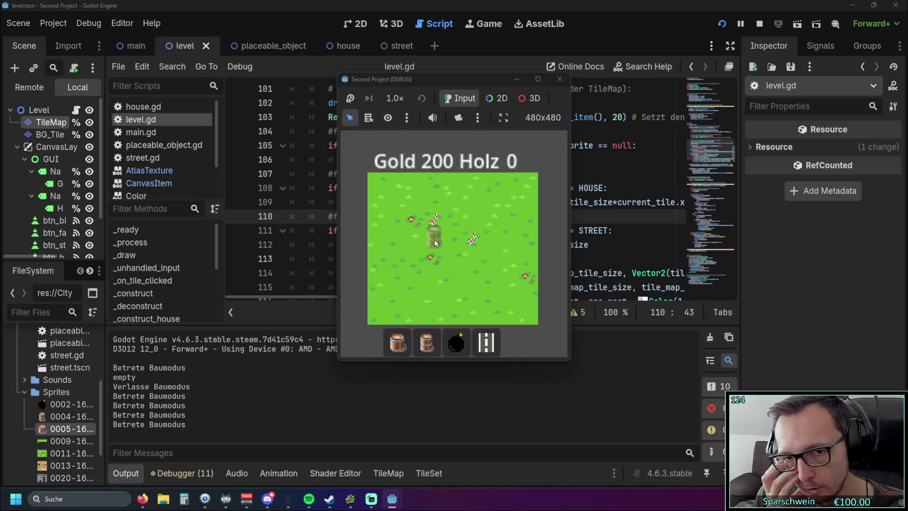
left_click(400, 344)
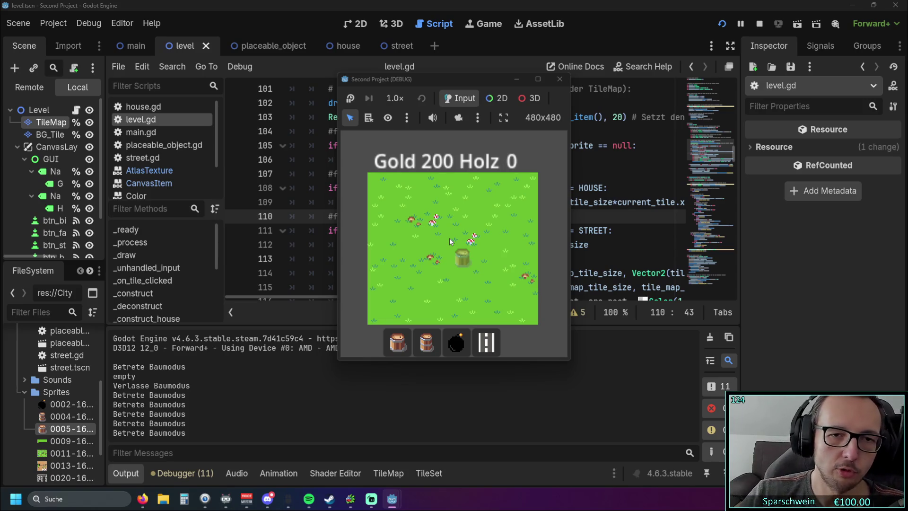
left_click(399, 340)
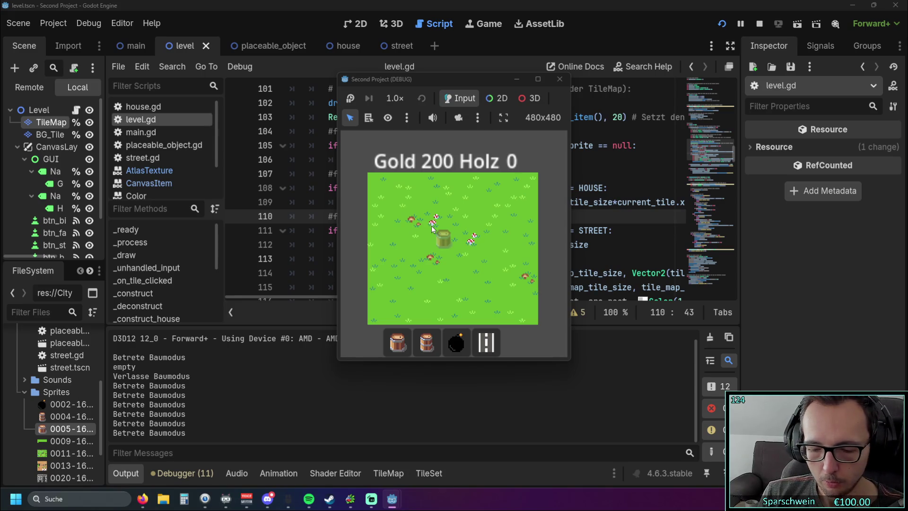
Lay a square loop of streets starting at tile (3, 3), then pick the barrel building.
left_click(486, 342)
left_click(433, 262)
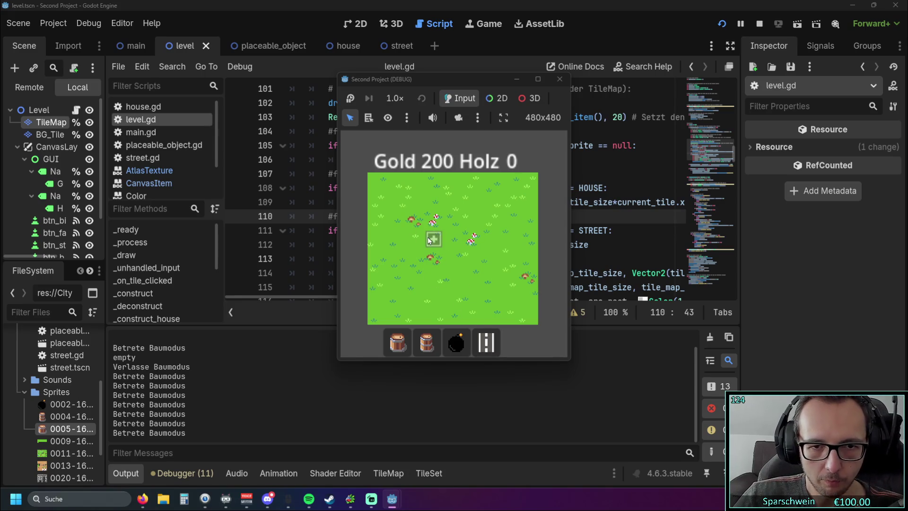
mouse_move(432, 251)
left_mouse_down()
mouse_move(444, 269)
mouse_move(504, 276)
mouse_move(510, 204)
mouse_move(443, 203)
mouse_move(434, 234)
left_mouse_up()
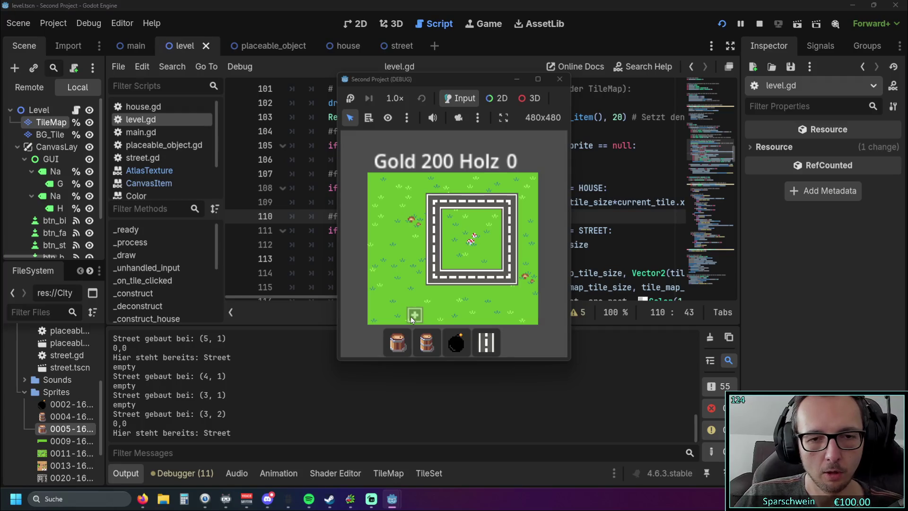
left_click(401, 345)
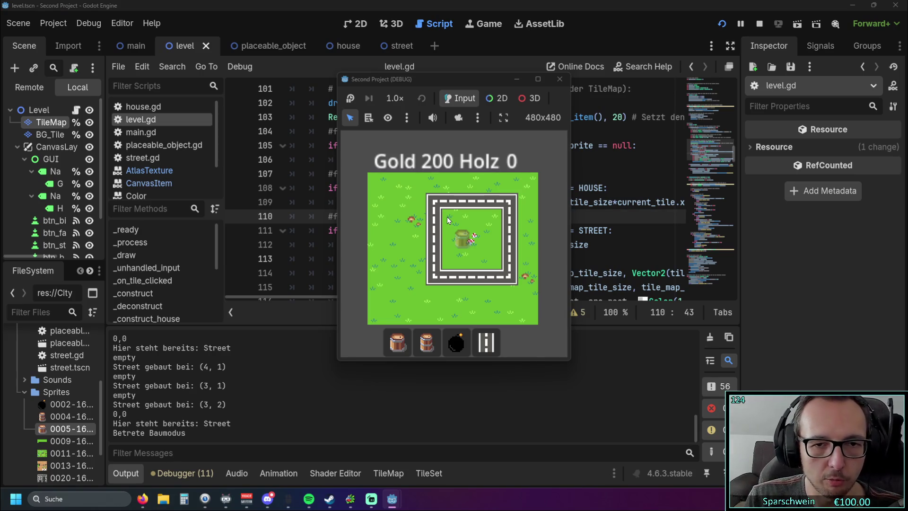
Add inner streets at tiles (4, 4), (5, 4), (6, 4), (6, 3) and (6, 2).
left_click(486, 342)
left_click(445, 267)
left_click(456, 267)
left_click(491, 258)
left_click(491, 239)
left_click(490, 220)
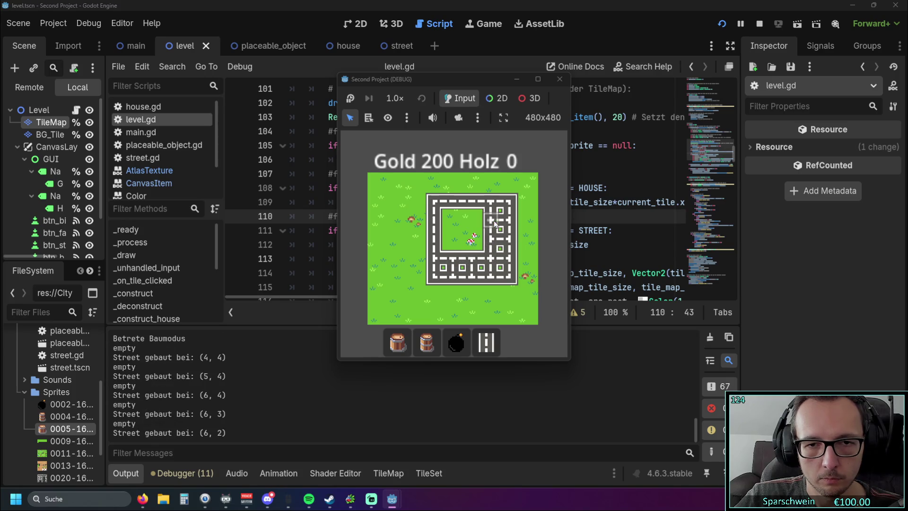
Preview the barrel building inside the street loop, then leave build mode.
left_click(408, 341)
left_click(409, 340)
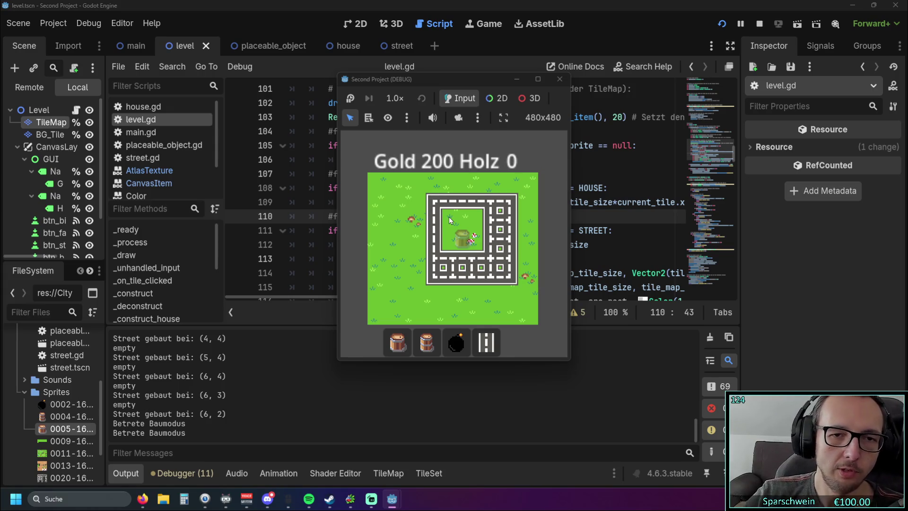
right_click(416, 260)
Demolish the inner streets from (4, 4) to (6, 2) and re-enter barrel build mode.
left_click(485, 349)
mouse_move(453, 258)
left_mouse_down()
mouse_move(490, 258)
mouse_move(491, 220)
left_mouse_up()
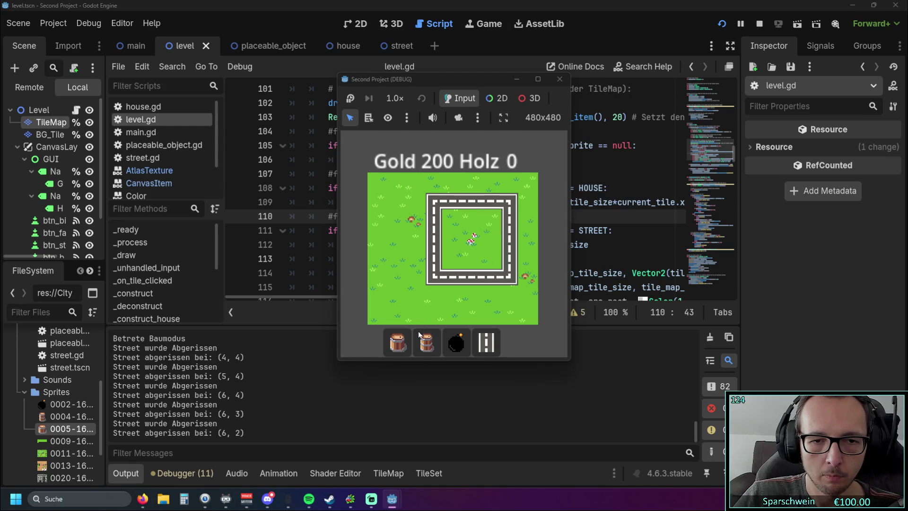
left_click(419, 336)
left_click(398, 341)
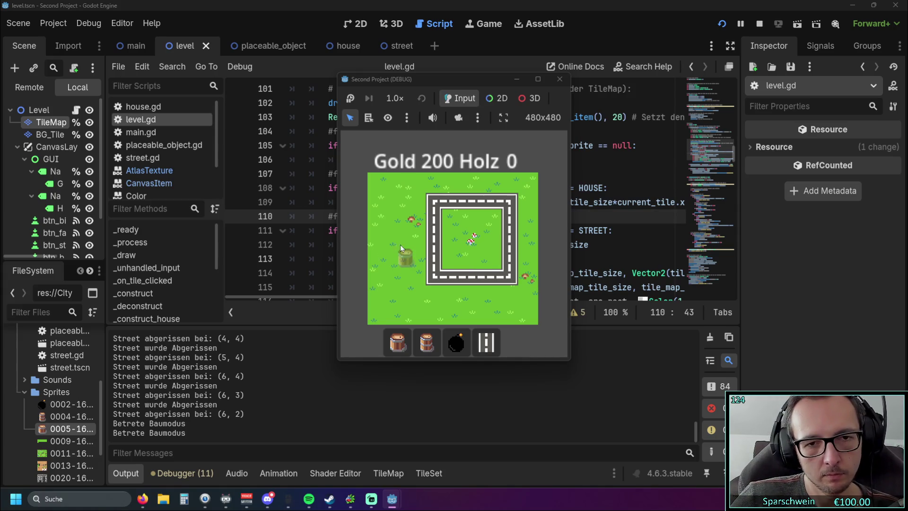
Delete 'and object_sprite == null' from the hover condition on line 105 and test the hover in-game.
left_click(424, 346)
left_click(559, 79)
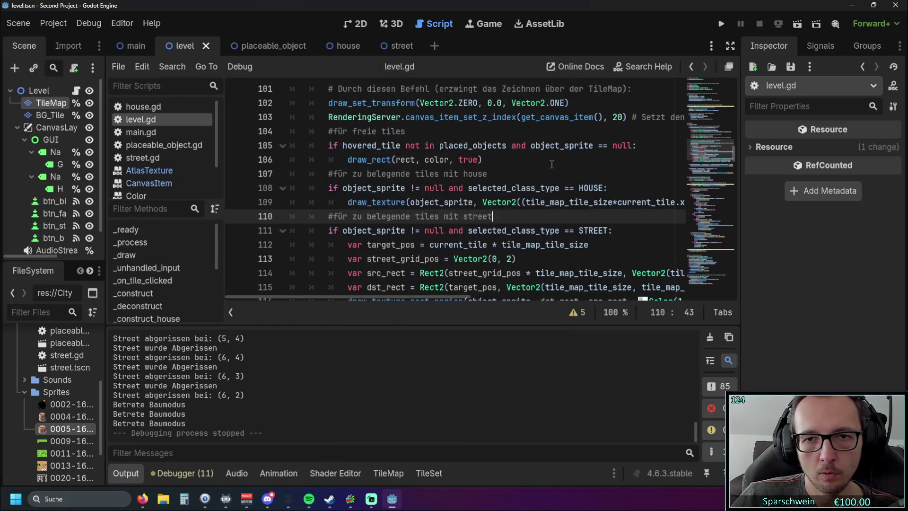
scroll(551, 163, "up", 1)
left_click_drag(633, 187, 511, 188)
key("BackSpace")
key("BackSpace")
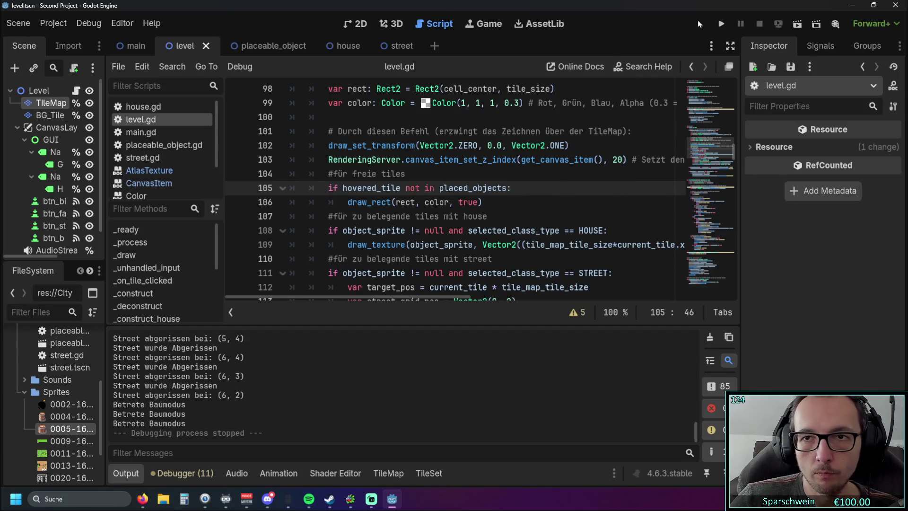
key("F5")
left_click(418, 337)
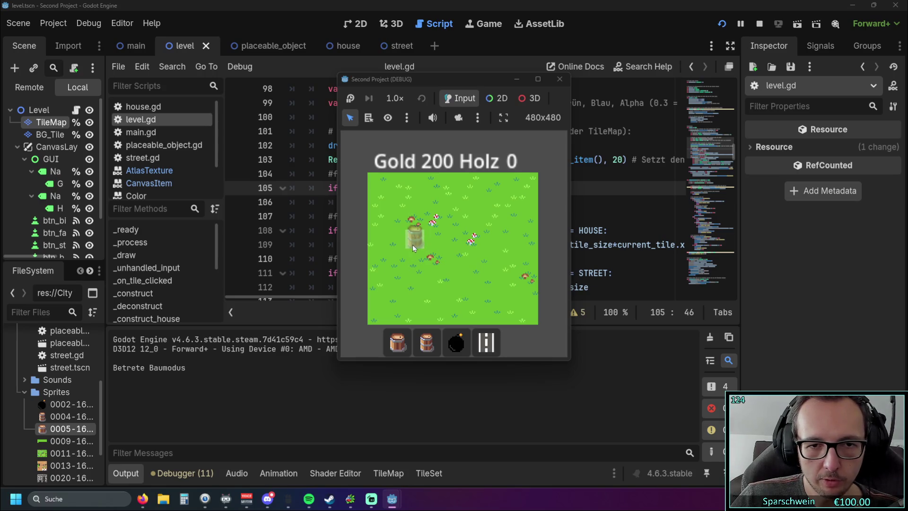
key("F8")
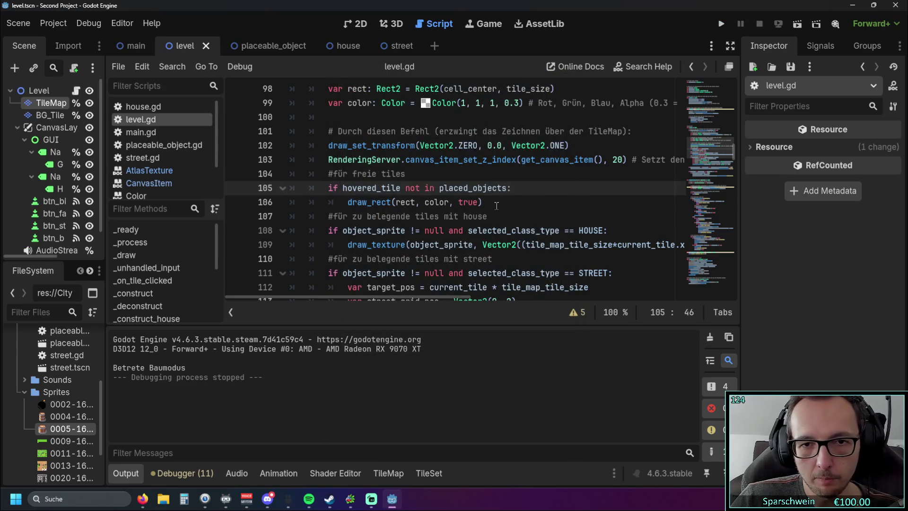
Raise the hover rectangle's alpha on line 99 from 0.3 to 0.8 and relaunch the game.
scroll(521, 149, "up", 1)
left_click(521, 149)
key("BackSpace")
type("8")
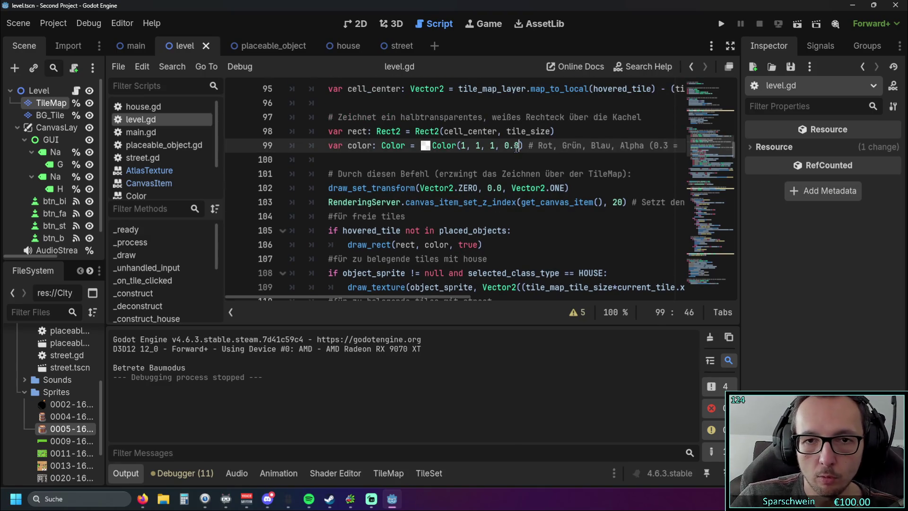
left_click(721, 24)
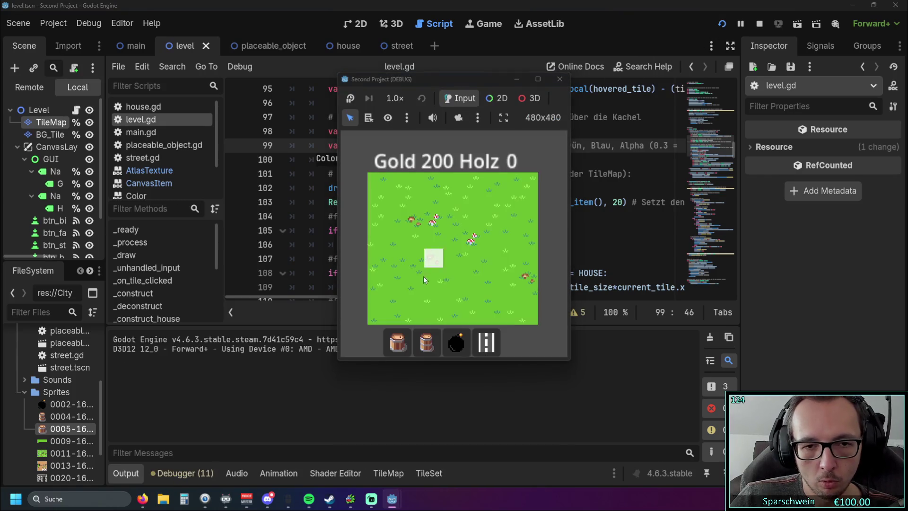
Try barrel build mode, then lay a short column of streets beside the loop.
left_click(419, 344)
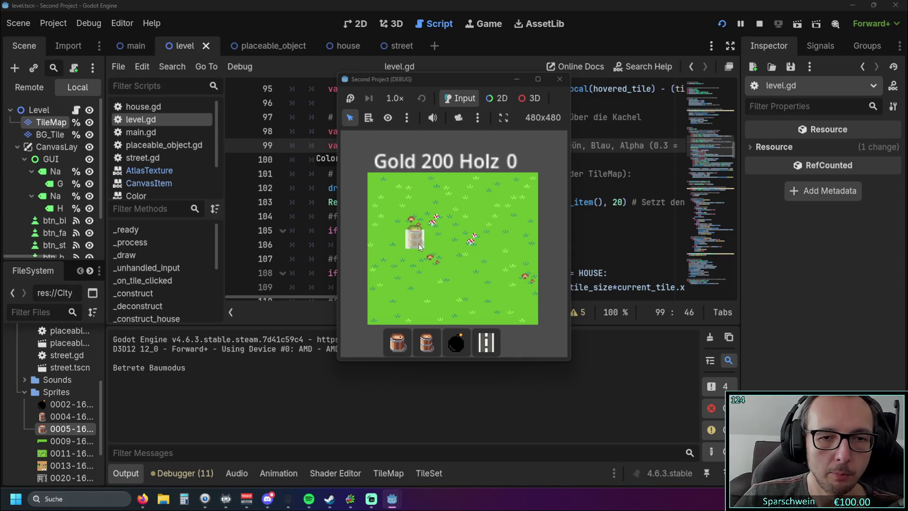
left_click(427, 342)
left_click(398, 342)
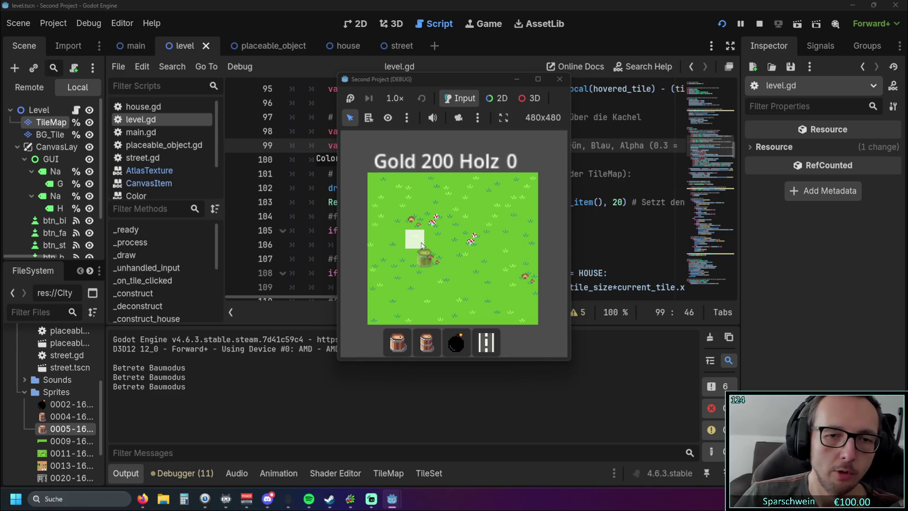
left_click(486, 341)
mouse_move(396, 238)
left_mouse_down()
mouse_move(396, 261)
mouse_move(417, 279)
mouse_move(447, 279)
mouse_move(452, 229)
mouse_move(396, 220)
left_mouse_up()
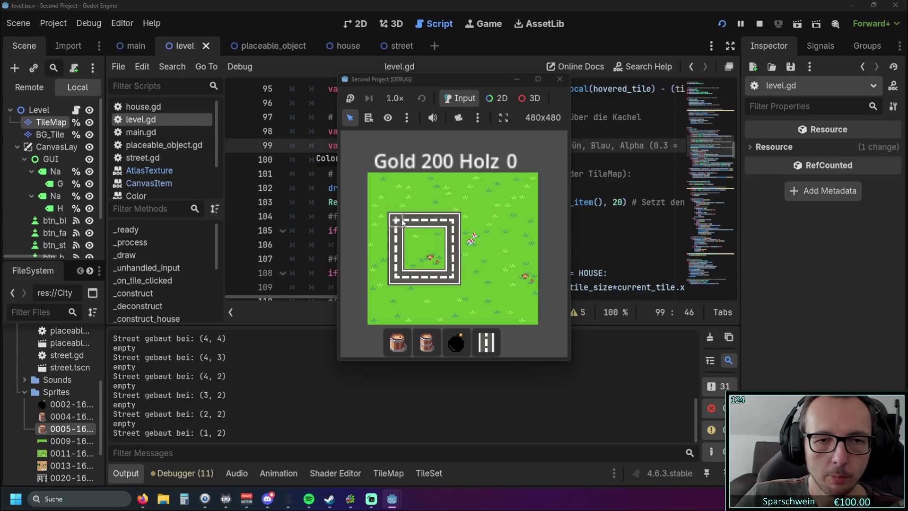
Enter bucket build mode so the 2x2 preview shows over the fenced square.
left_click(436, 342)
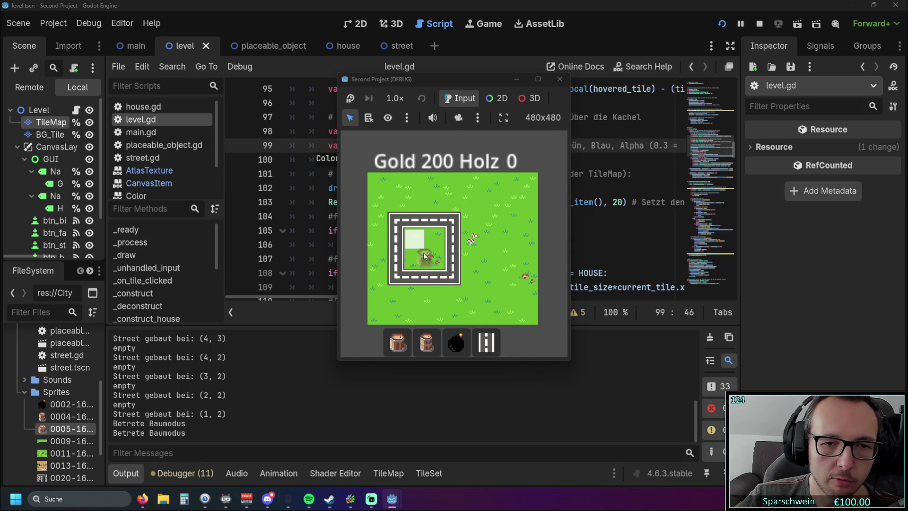
left_click(427, 342)
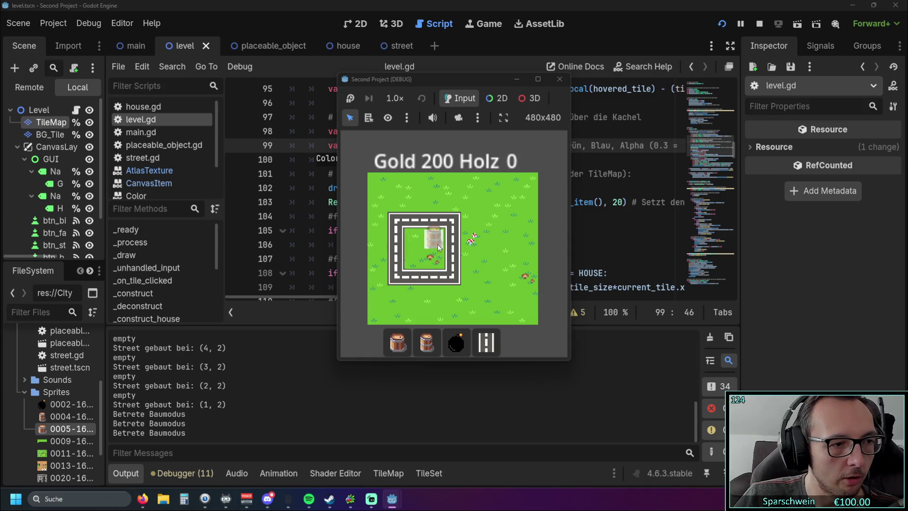
left_click(427, 342)
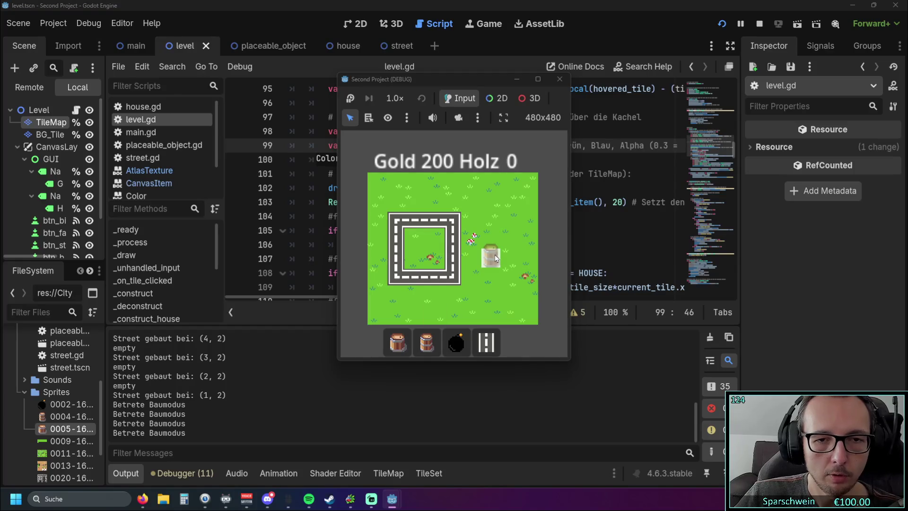
left_click(397, 342)
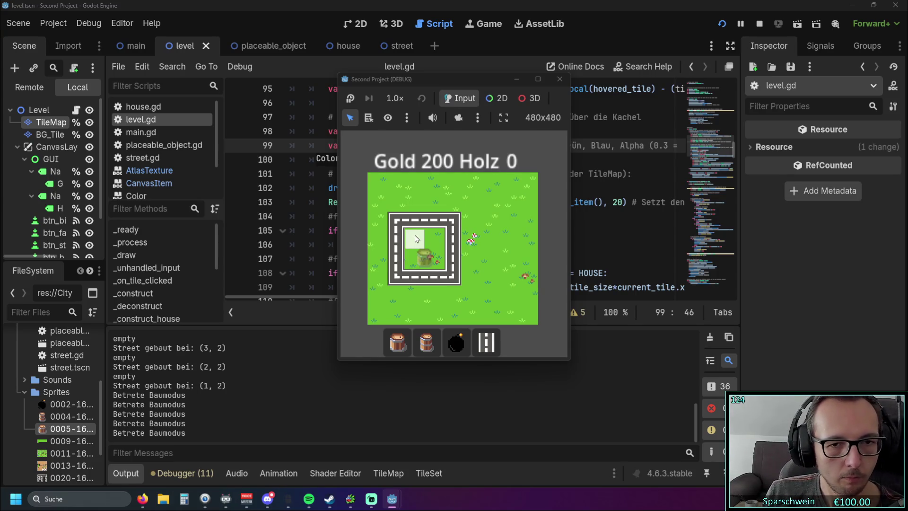
Enter bucket build mode, then cancel it on the map so only the tile highlight remains.
left_click(421, 352)
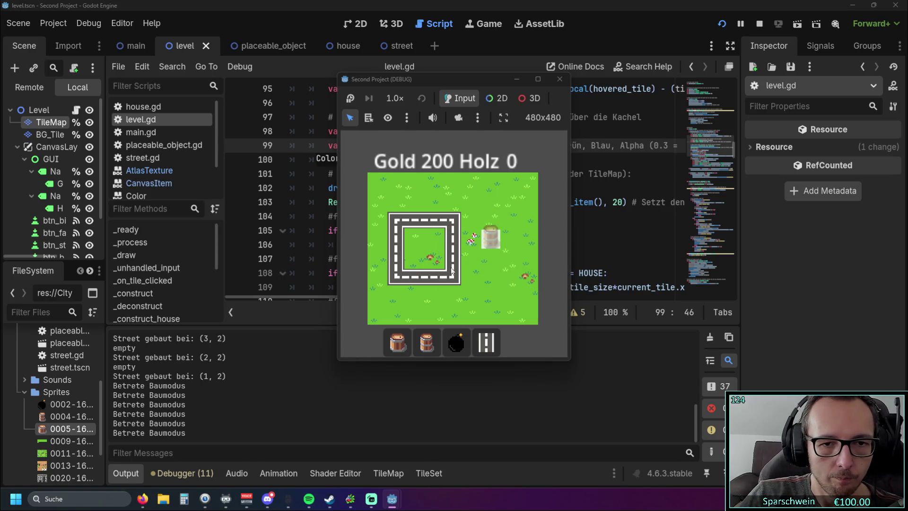
right_click(486, 237)
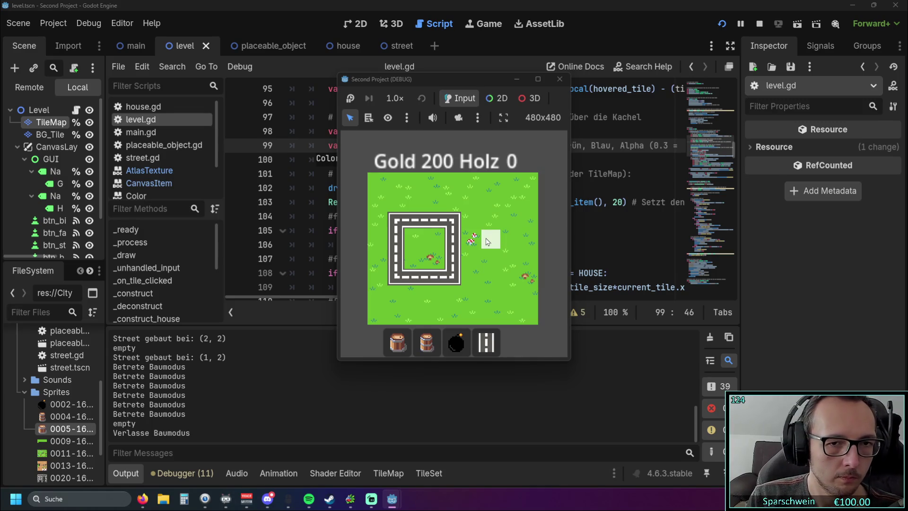
Choose the first barrel button to preview the building inside the street loop.
left_click(398, 342)
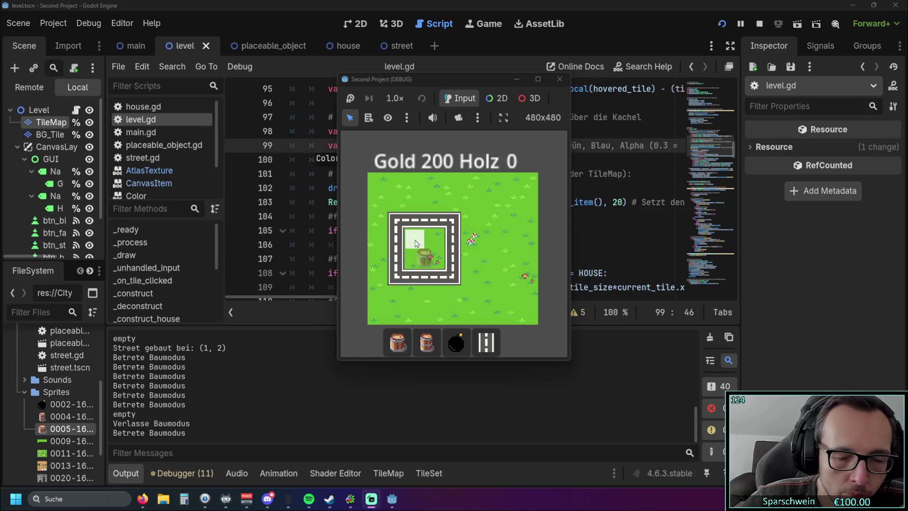
Place a Big Bucket at (2, 3), collect its gold up to 650, then re-enter barrel build mode.
left_click(424, 260)
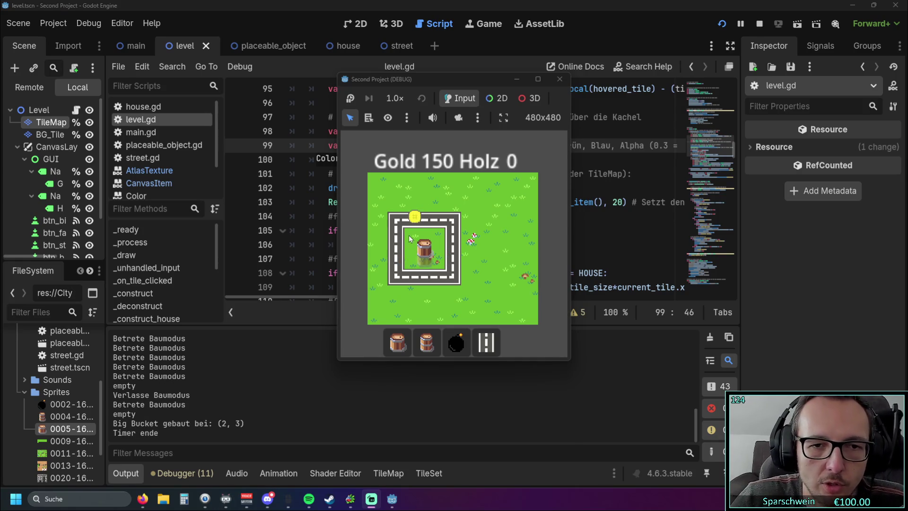
left_click(527, 248)
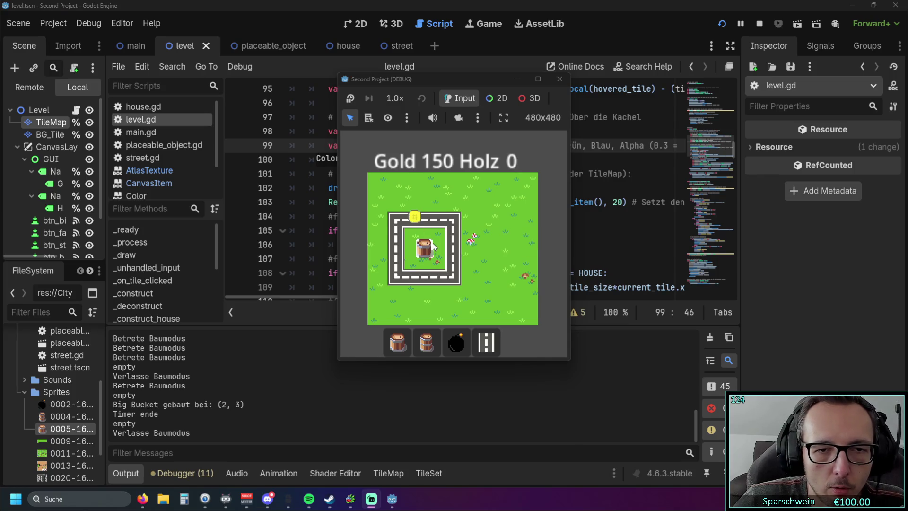
left_click(432, 246)
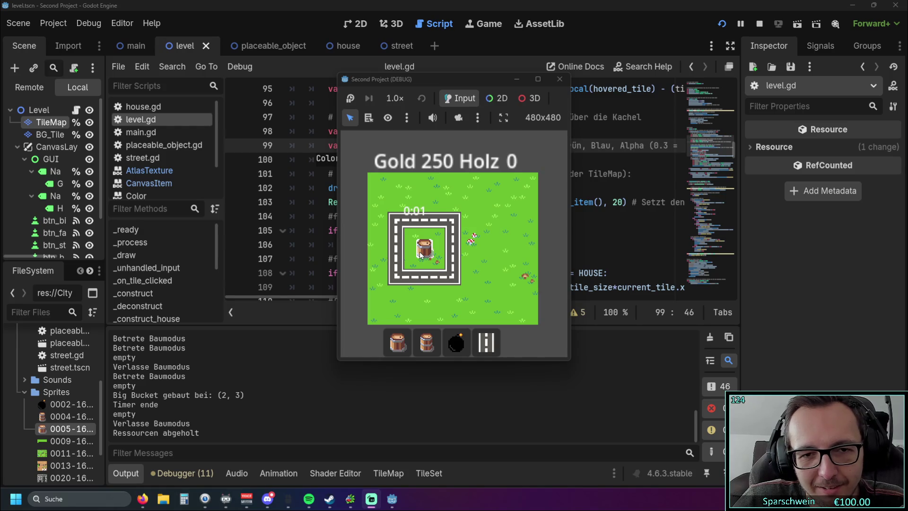
left_click(422, 254)
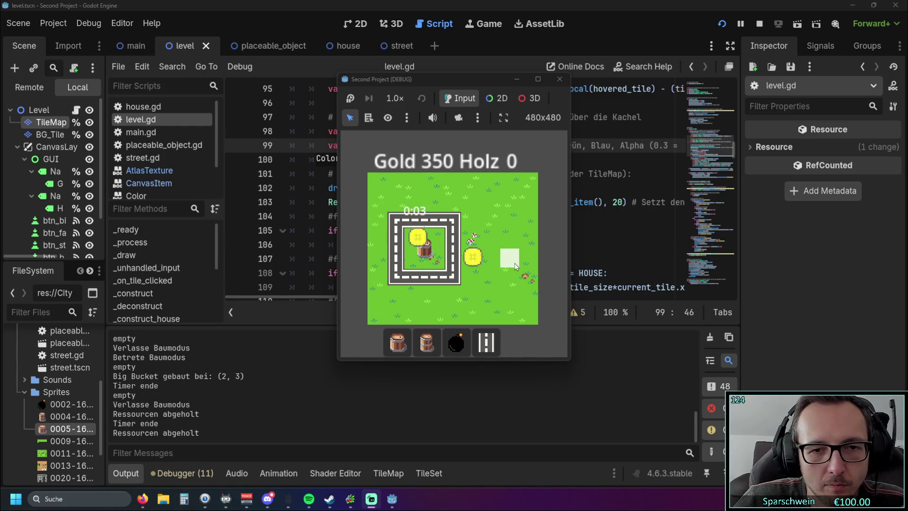
left_click(428, 250)
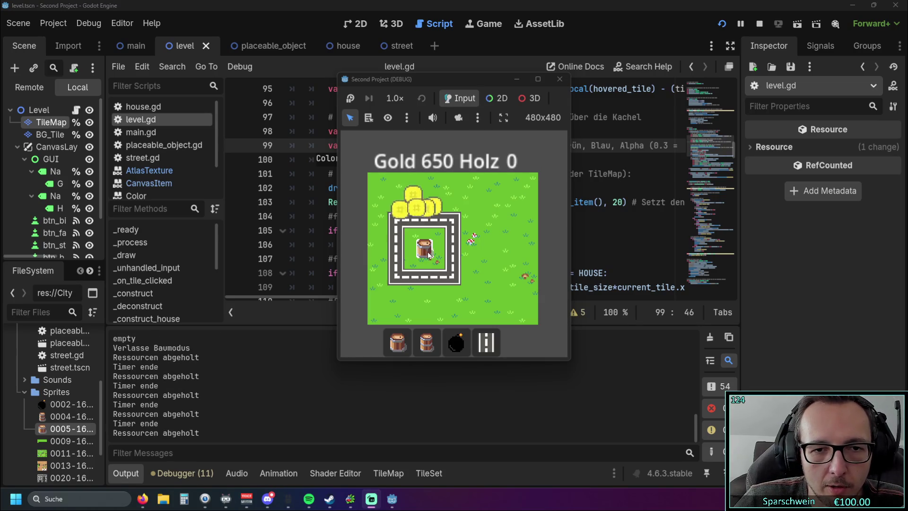
left_click(427, 342)
left_click(423, 248)
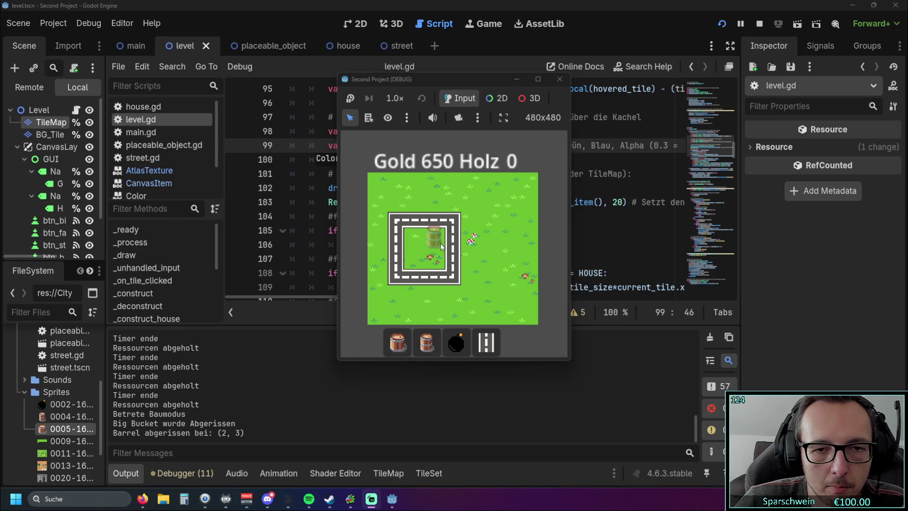
Demolish the Big Bucket, crashing the game, and inspect the demolish handler's Verlasse Baumodus print line.
right_click(441, 243)
left_click(501, 213)
scroll(502, 211, "up", 1)
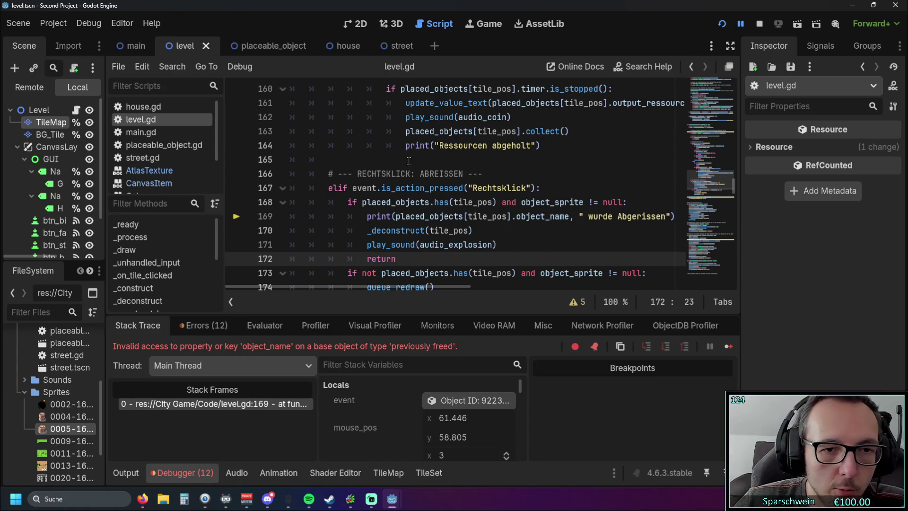
scroll(408, 161, "down", 6)
scroll(408, 161, "up", 4)
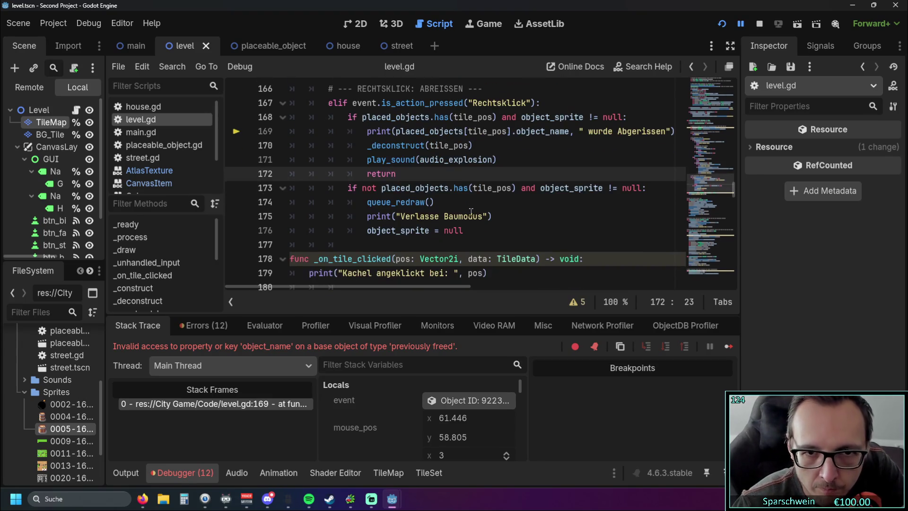
left_click(489, 216)
left_click(495, 216)
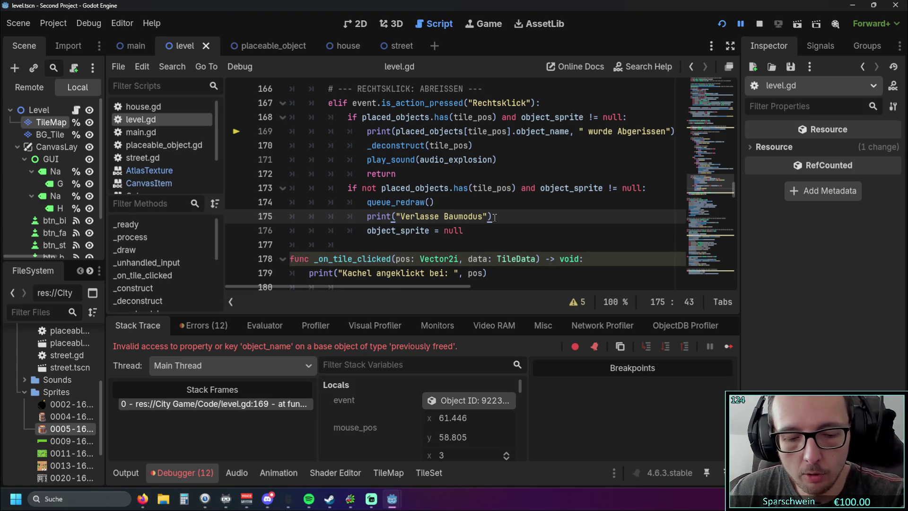
Change the hover colour alpha on line 99 to 0.8 and save level.gd.
key("ctrl+z")
key("ctrl+z")
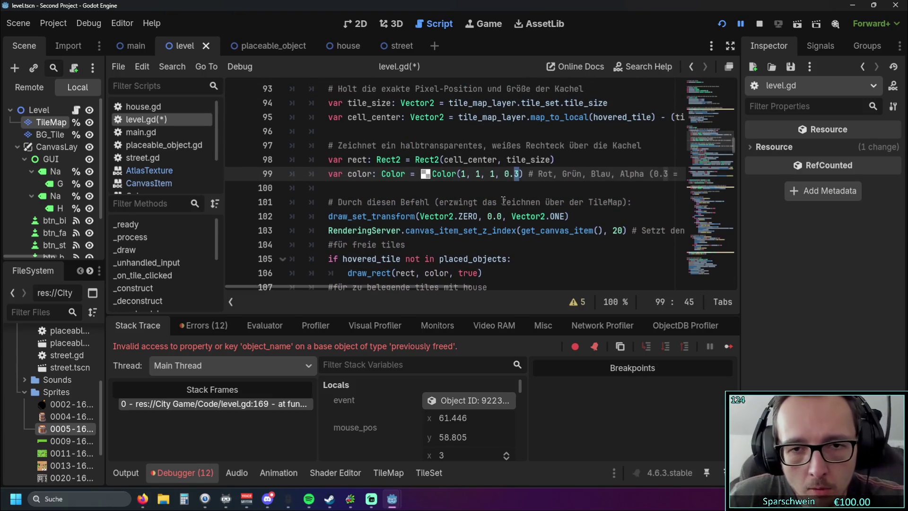
type("8")
left_click(519, 191)
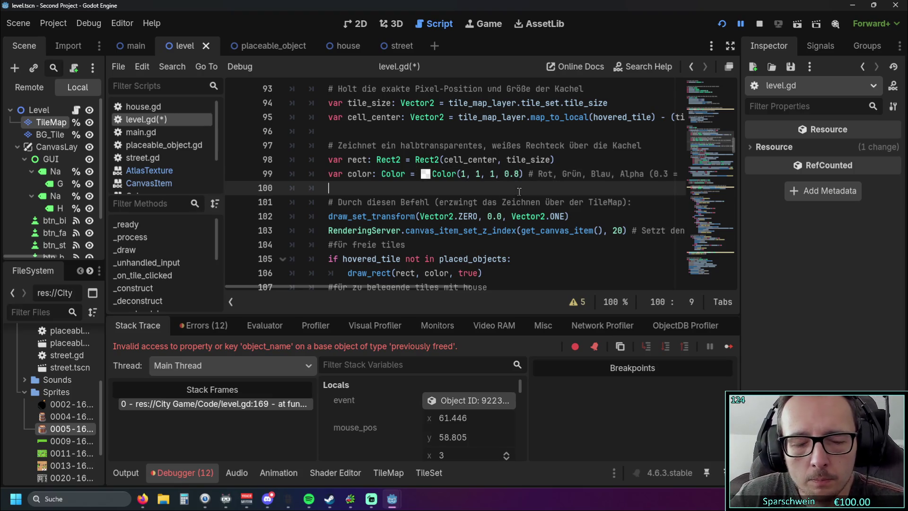
key("ctrl+s")
scroll(519, 191, "up", 3)
scroll(444, 241, "down", 20)
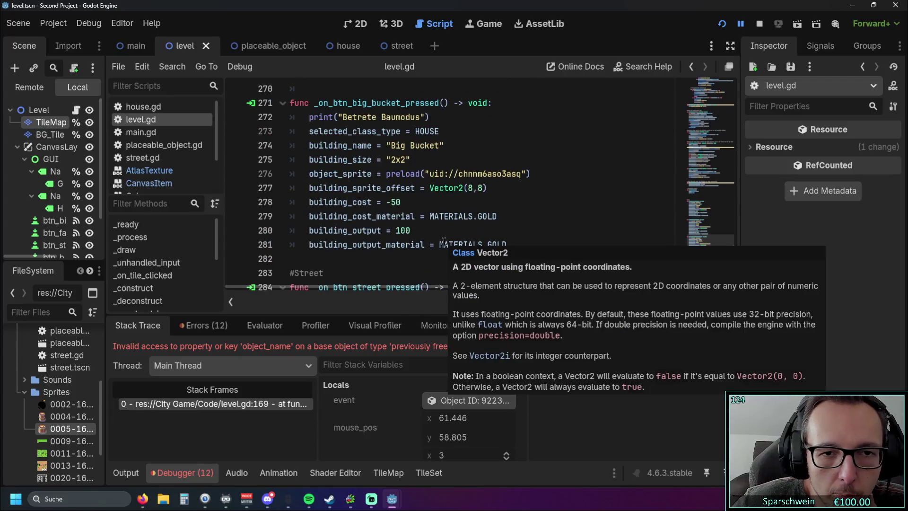
scroll(398, 226, "down", 7)
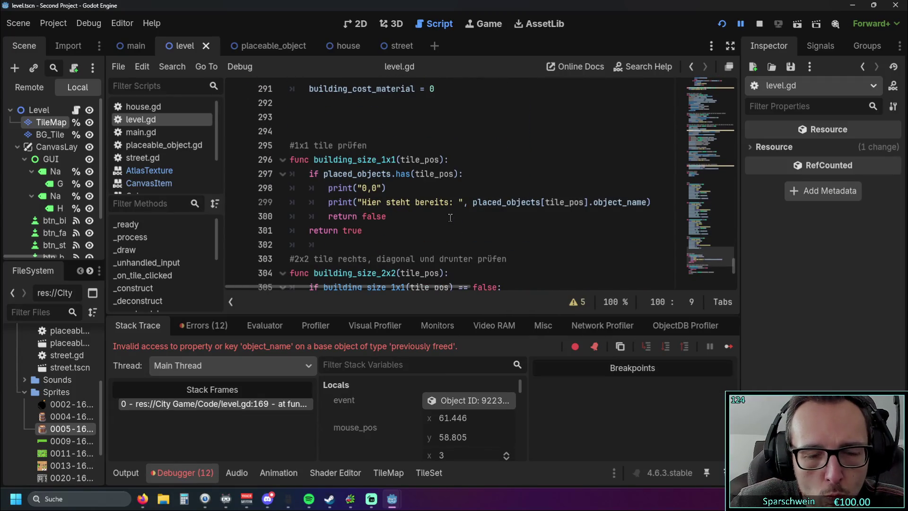
Check the Errors list, return to the Stack Trace, then show the Audio bus layout.
scroll(450, 217, "down", 3)
scroll(451, 217, "up", 13)
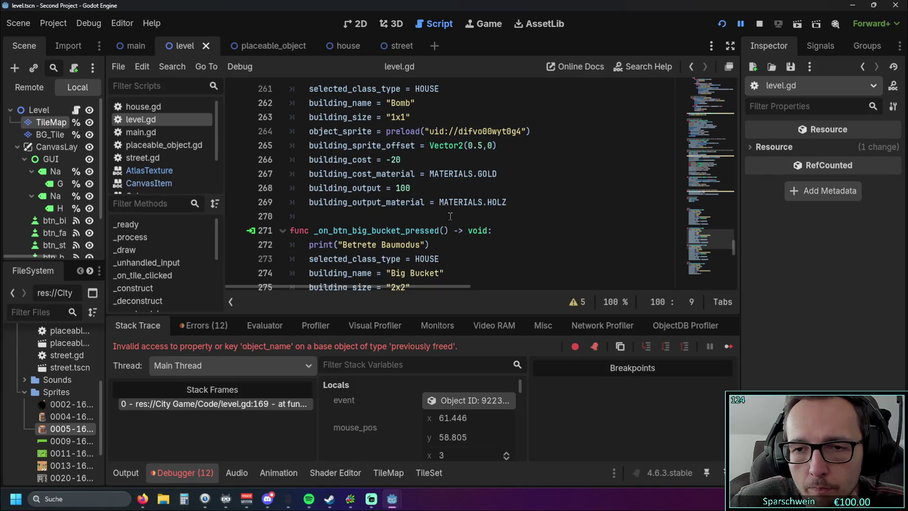
scroll(450, 216, "up", 4)
left_click(188, 327)
left_click(156, 327)
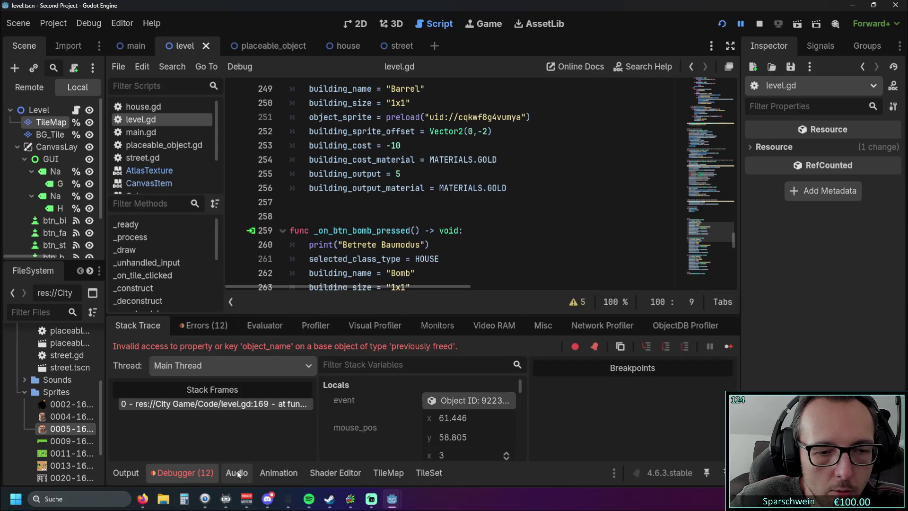
left_click(237, 473)
Select the tile-filling lines 213–218 in level.gd.
scroll(400, 240, "up", 16)
scroll(400, 240, "up", 2)
scroll(405, 235, "down", 4)
left_click_drag(500, 246, 289, 174)
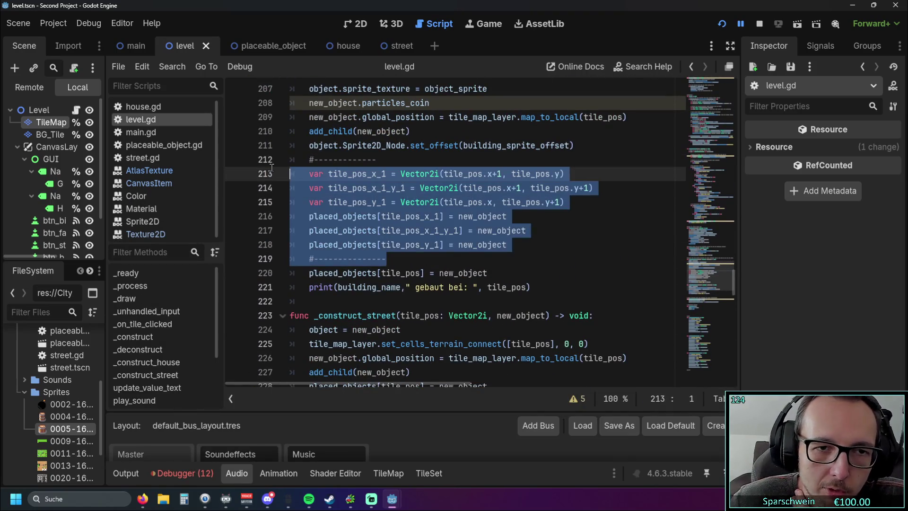
left_click(526, 245)
left_click_drag(527, 245, 291, 174)
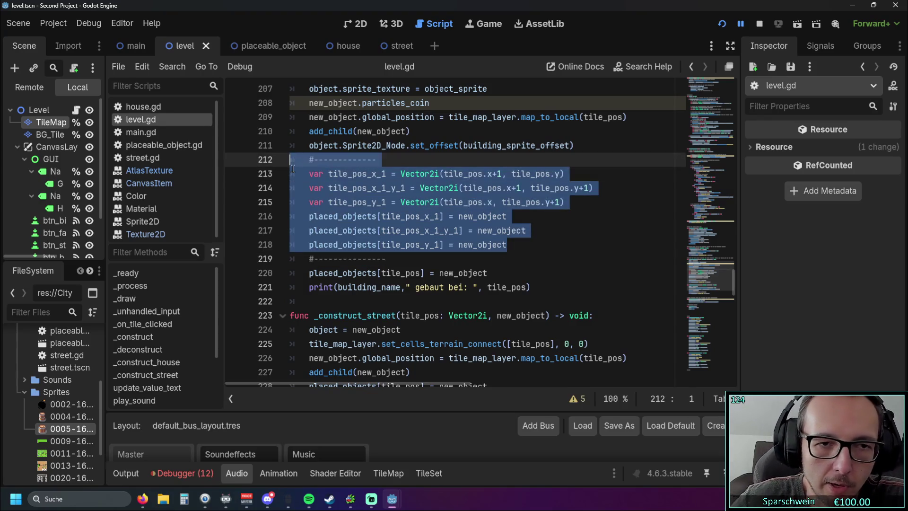
mouse_move(440, 169)
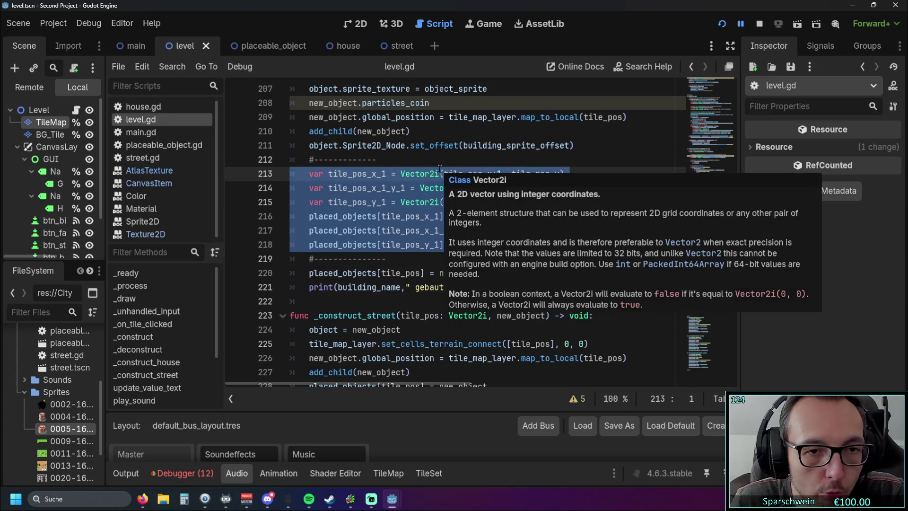
left_click(420, 160)
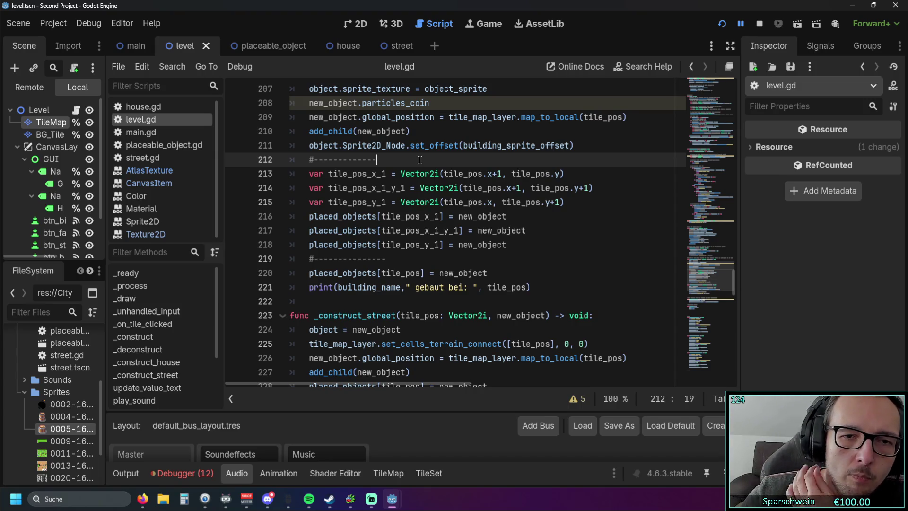
scroll(468, 173, "down", 10)
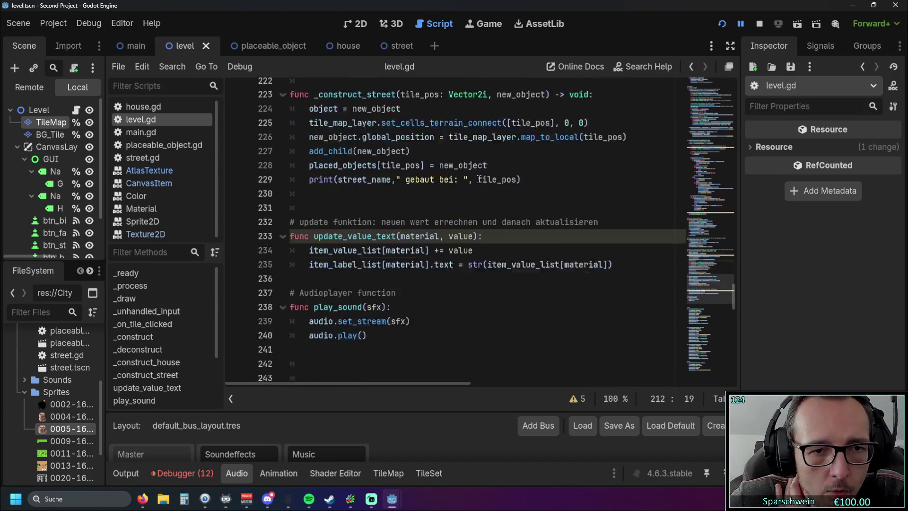
scroll(472, 176, "down", 17)
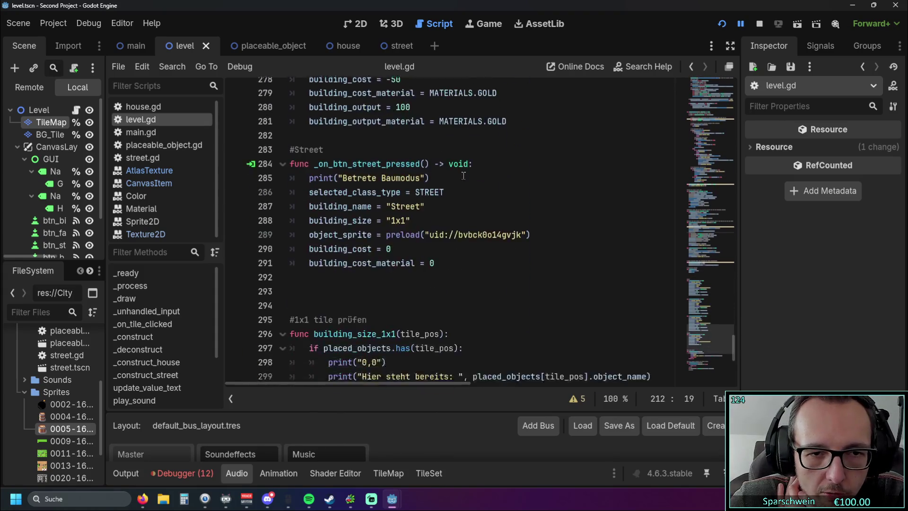
scroll(465, 176, "down", 4)
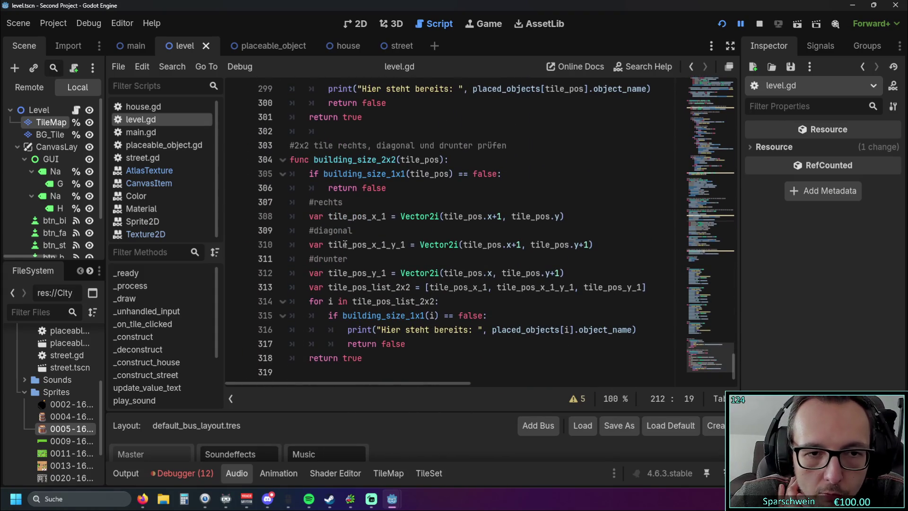
scroll(417, 253, "up", 20)
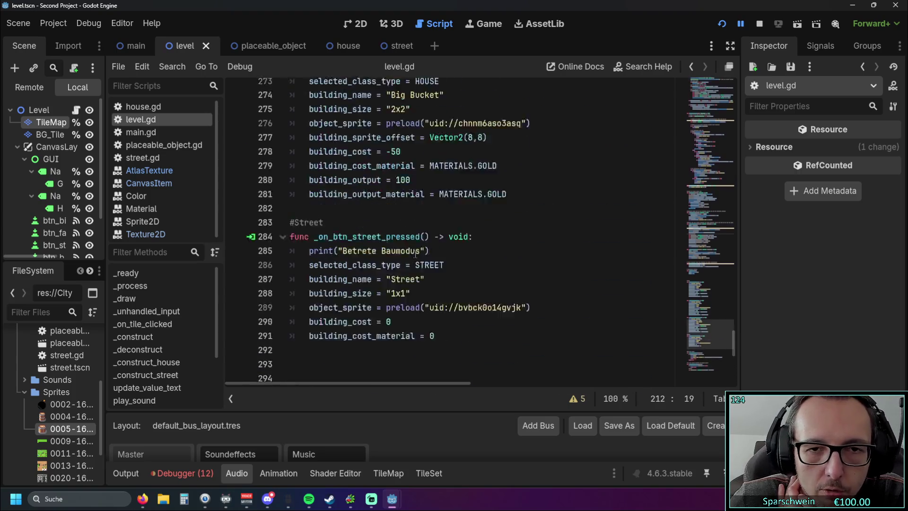
scroll(417, 253, "up", 11)
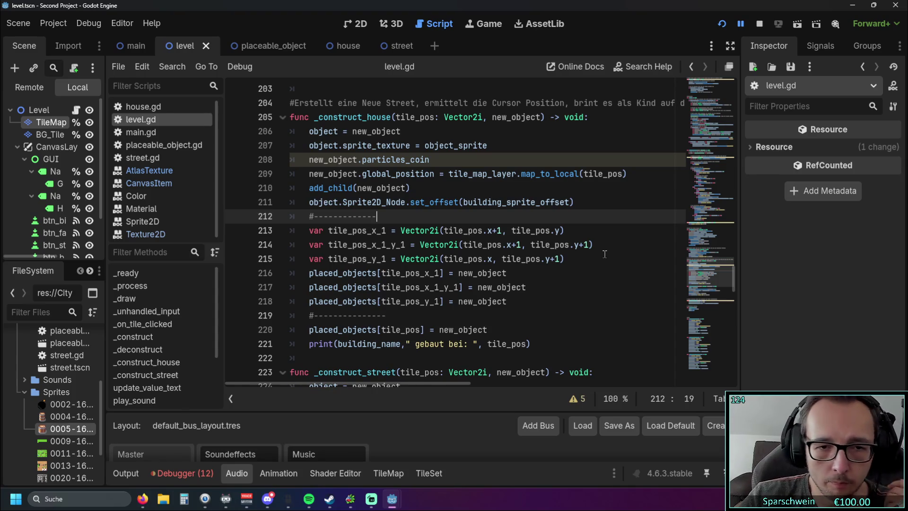
scroll(605, 254, "down", 15)
scroll(514, 256, "down", 16)
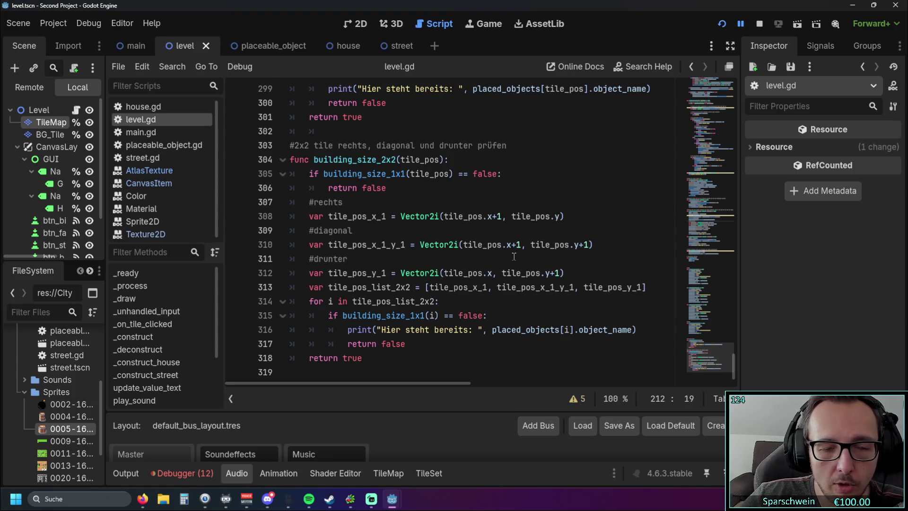
scroll(514, 256, "up", 20)
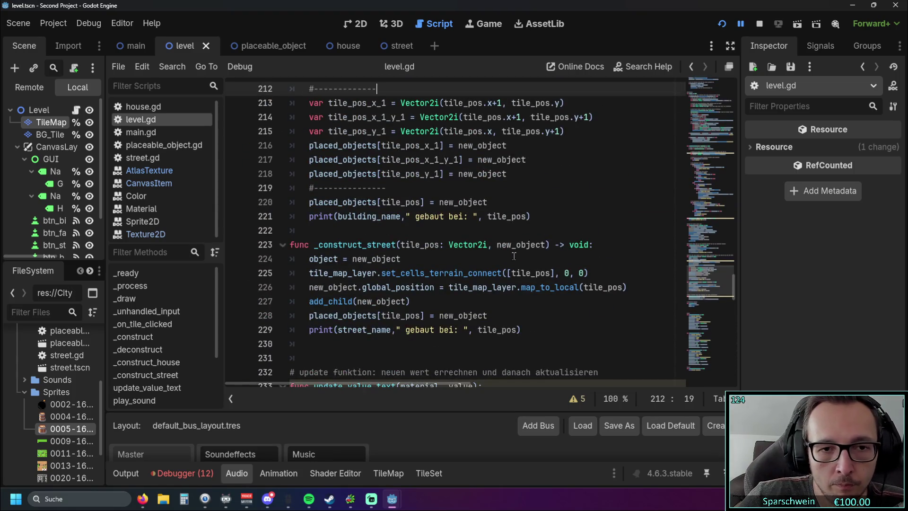
scroll(514, 256, "up", 3)
mouse_move(515, 257)
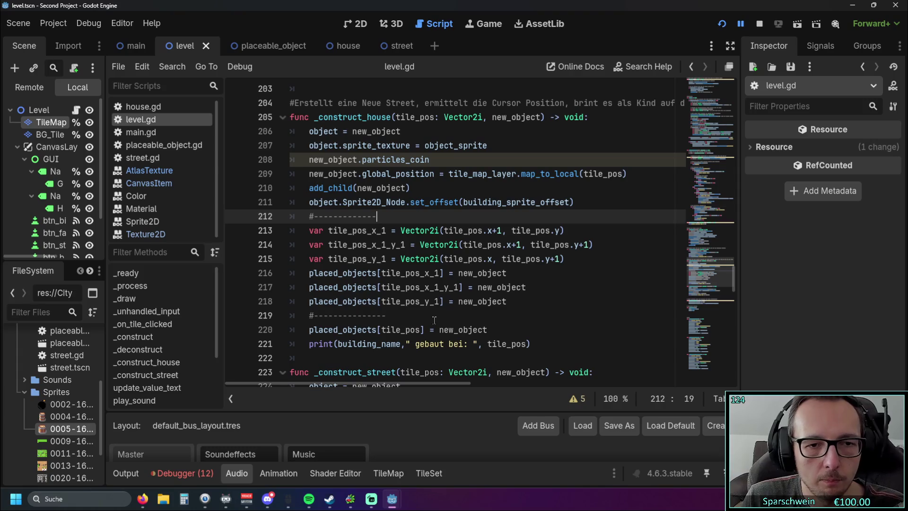
mouse_move(496, 333)
left_mouse_down()
mouse_move(350, 231)
mouse_move(314, 230)
left_mouse_up()
Add an 'else:' line above placed_objects[tile_pos] = new_object and indent that assignment under it.
left_click(424, 302)
left_click(504, 329)
key("shift+Home")
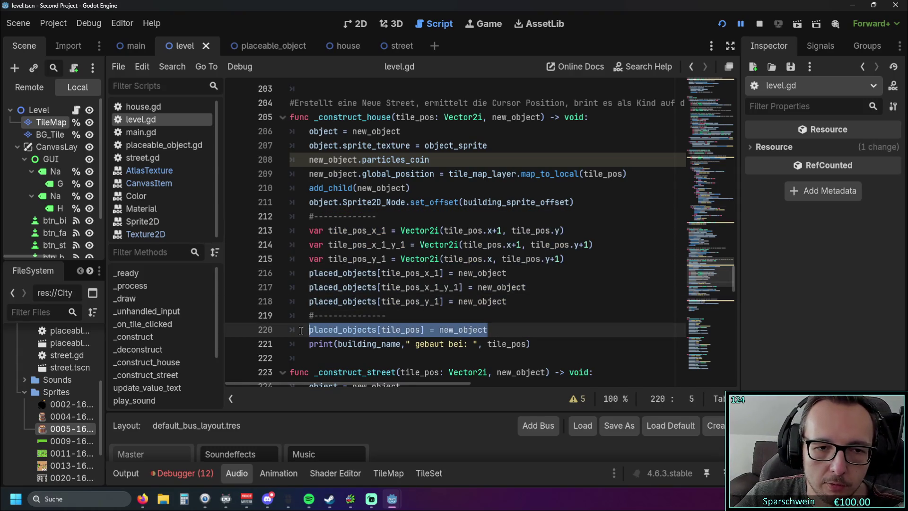
key("Left")
key("Left")
key("Left")
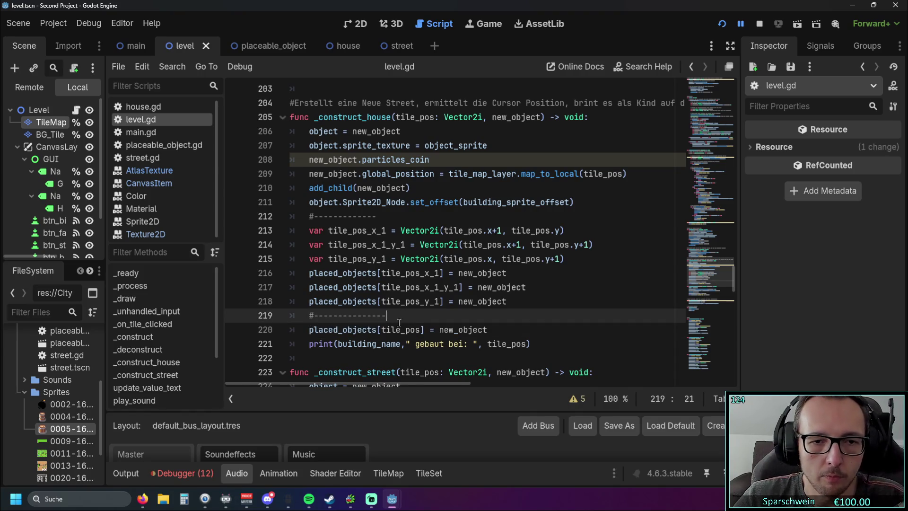
key("Return")
type("else:")
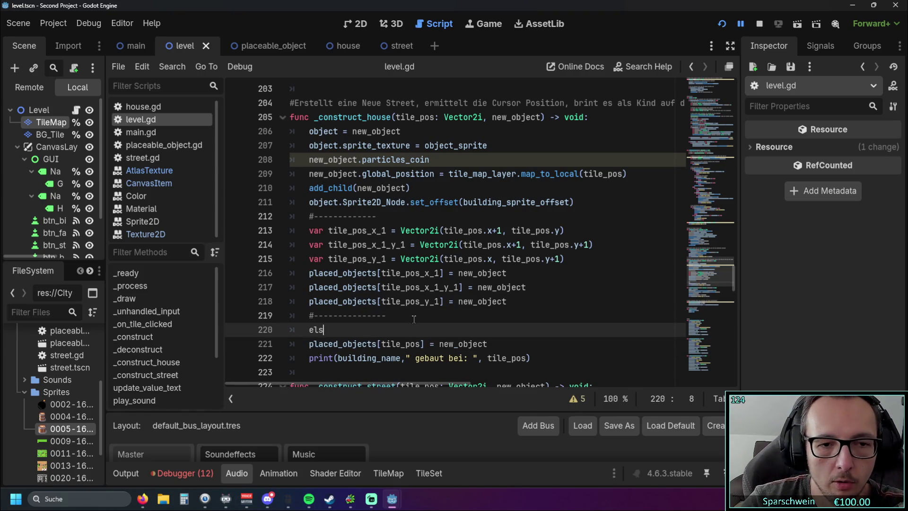
key("Down")
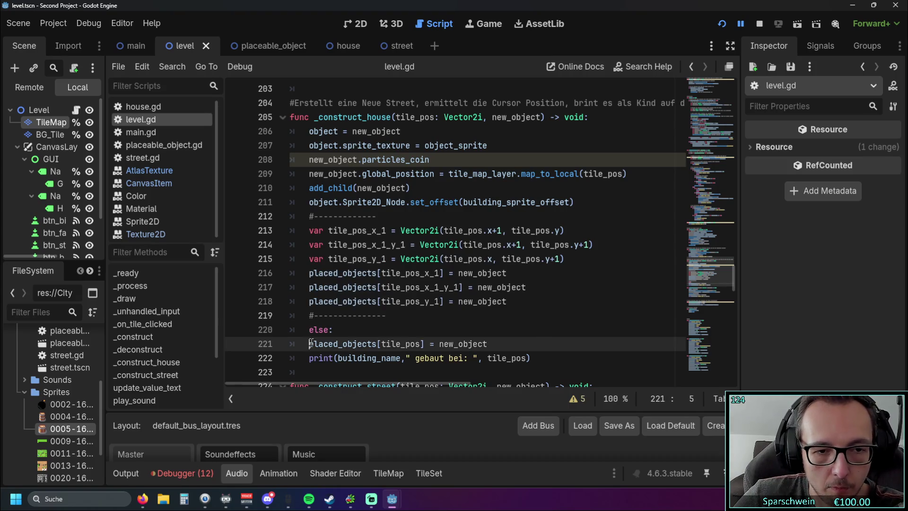
key("Home")
key("Tab")
key("Up")
key("End")
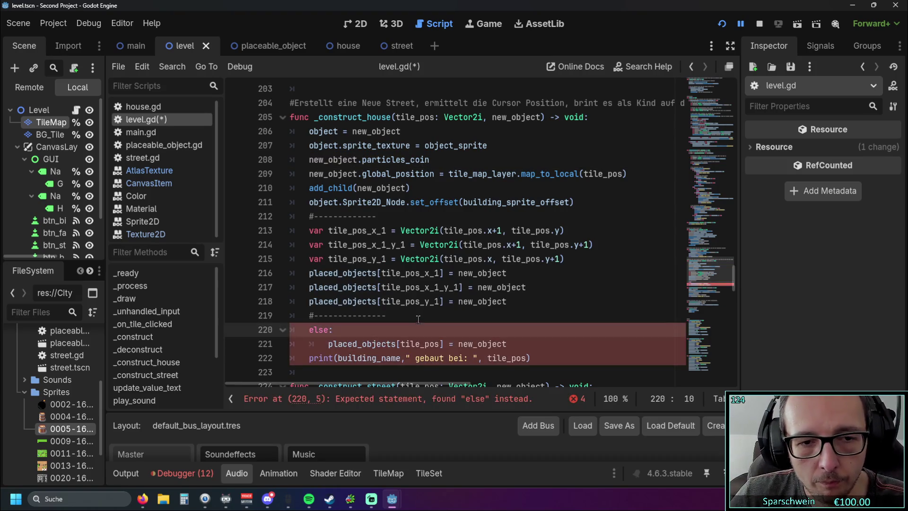
Insert an unfinished 'if' line above the else branch.
left_click(418, 316)
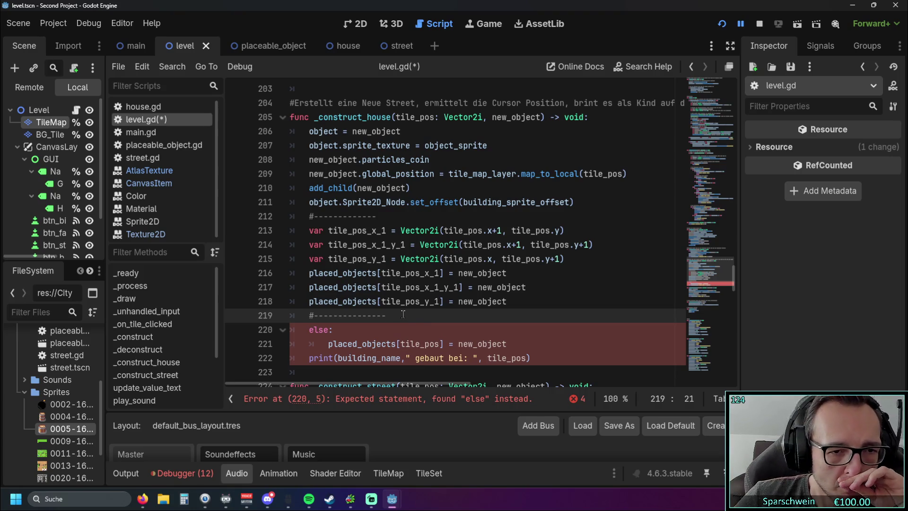
key("Return")
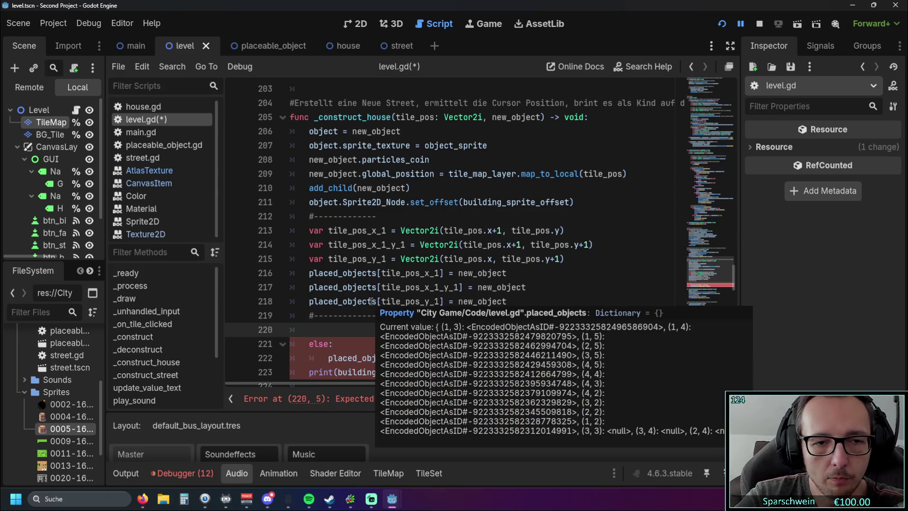
type("if")
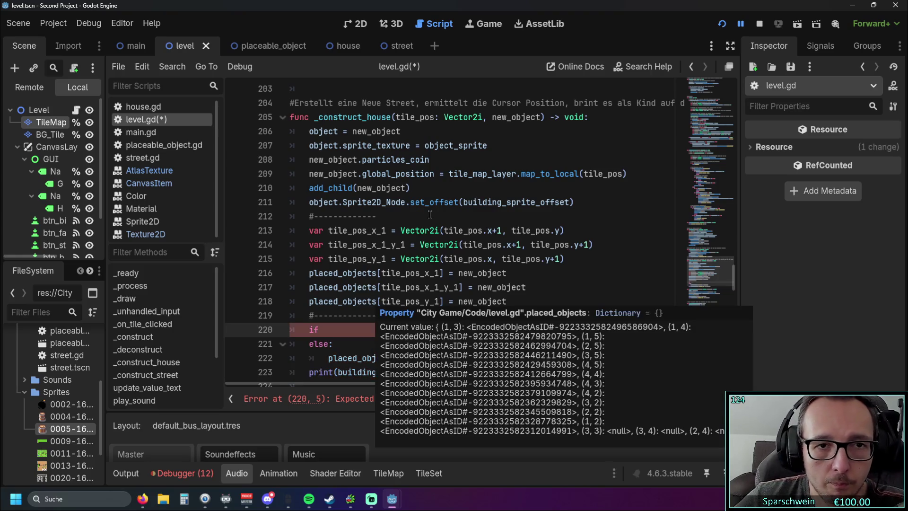
scroll(430, 218, "down", 1)
mouse_move(430, 218)
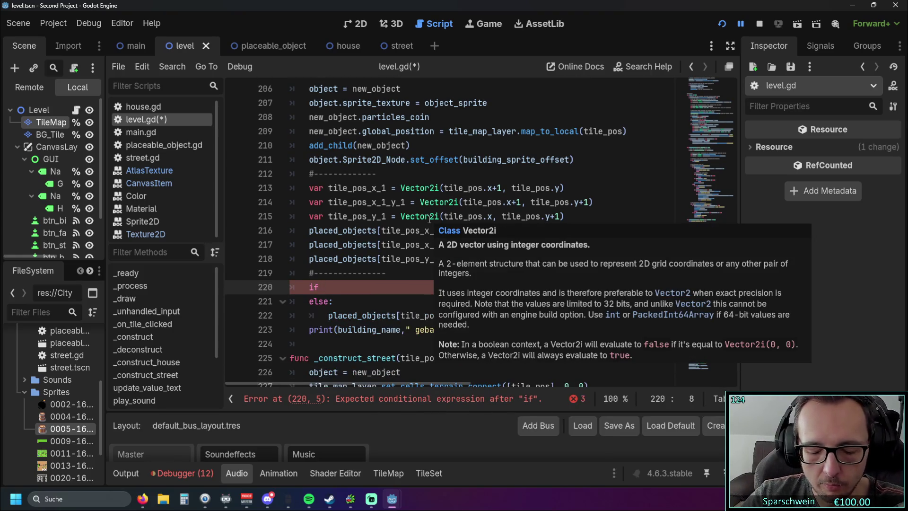
scroll(410, 223, "down", 7)
scroll(411, 222, "down", 20)
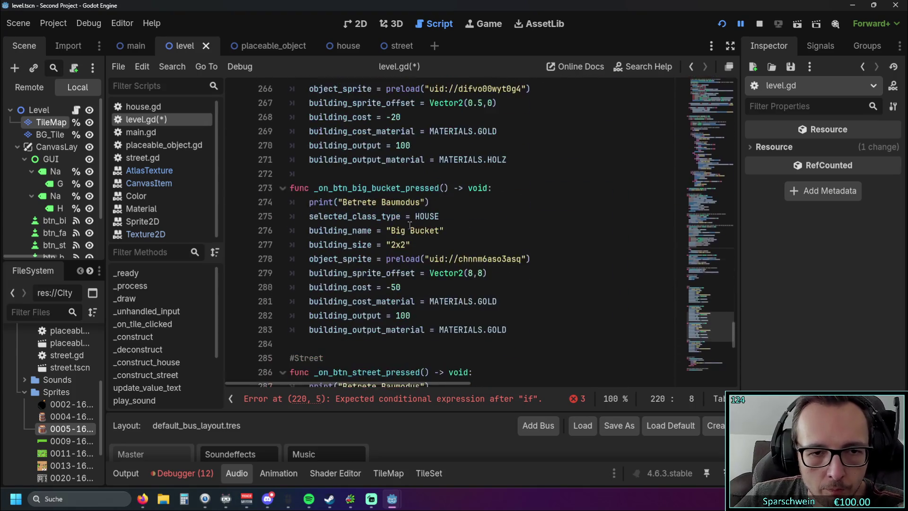
scroll(420, 224, "down", 1)
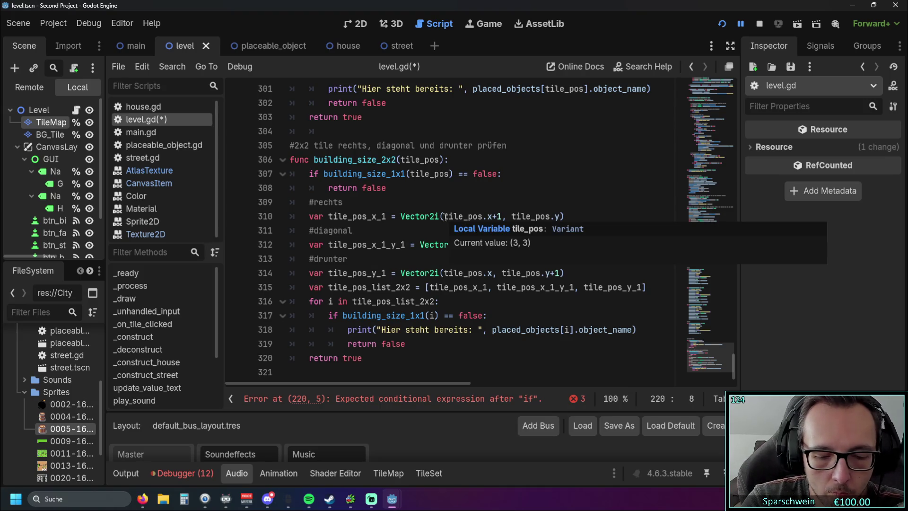
Enter construt_building_2x2 and move it onto its own indented line under the if.
type("con")
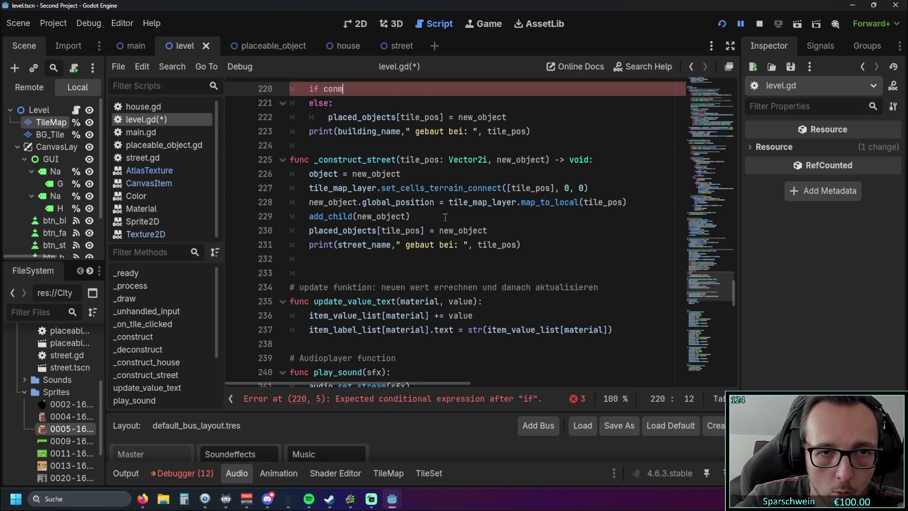
type("stru")
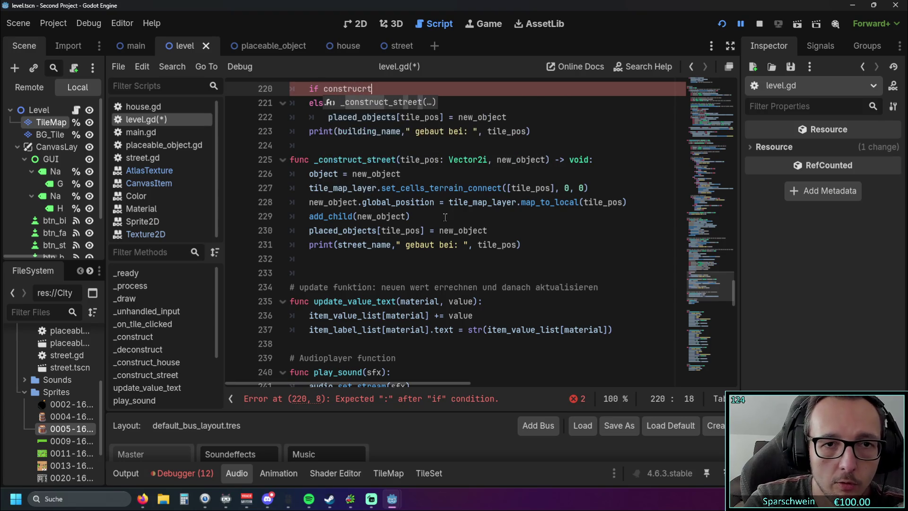
type("t")
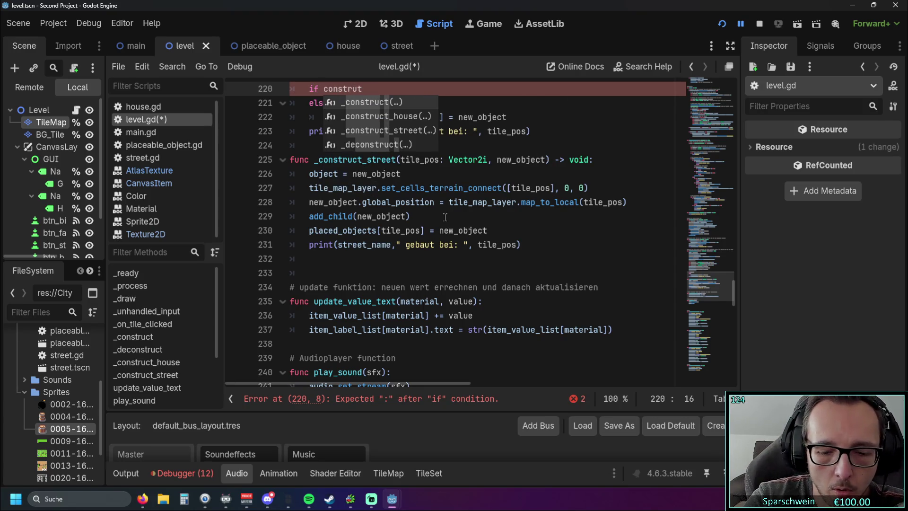
type("_building_")
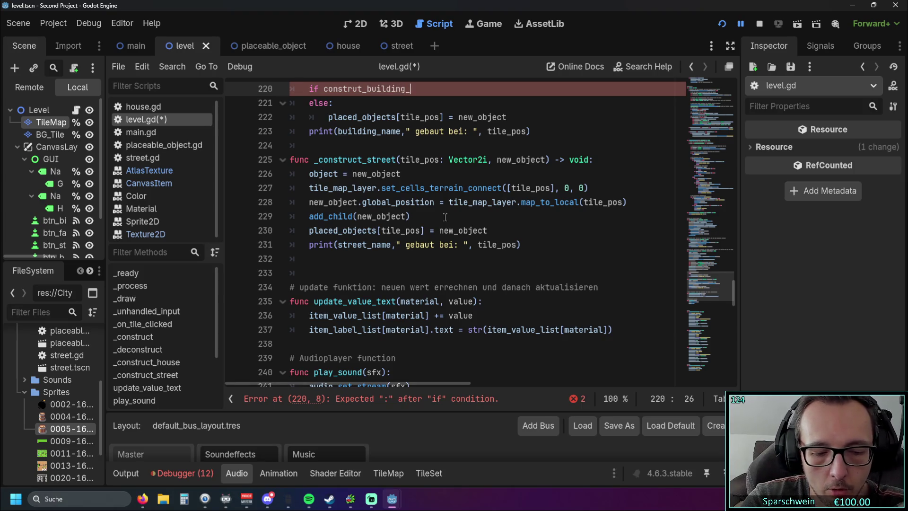
type(" 2x2")
scroll(446, 217, "up", 2)
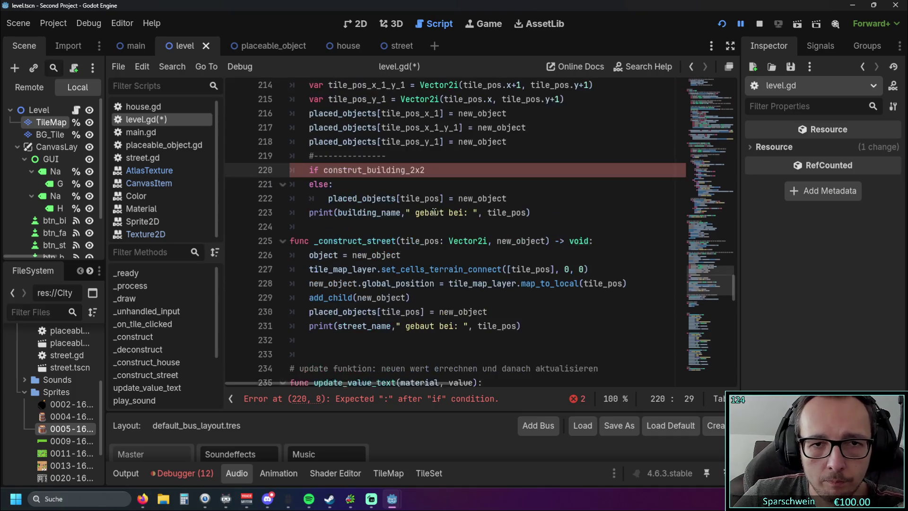
scroll(435, 212, "up", 3)
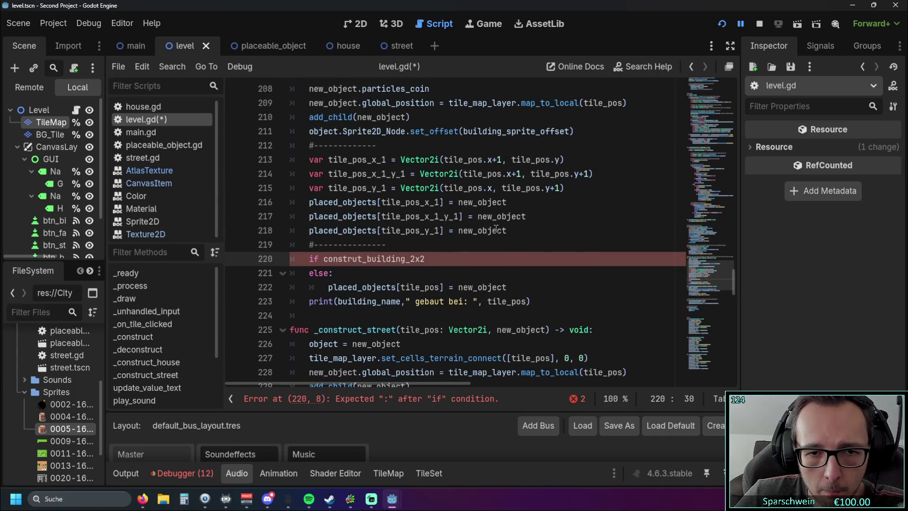
scroll(495, 228, "down", 1)
scroll(494, 229, "up", 1)
scroll(492, 232, "down", 1)
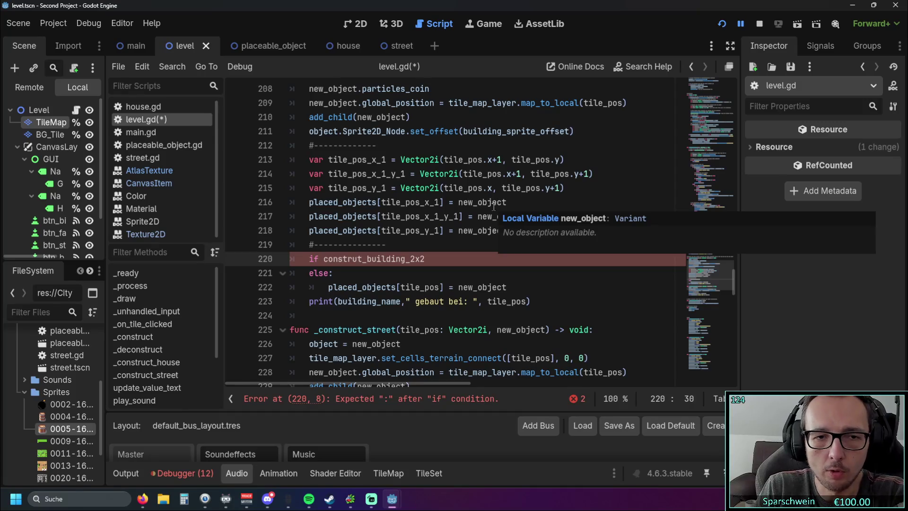
scroll(380, 195, "down", 2)
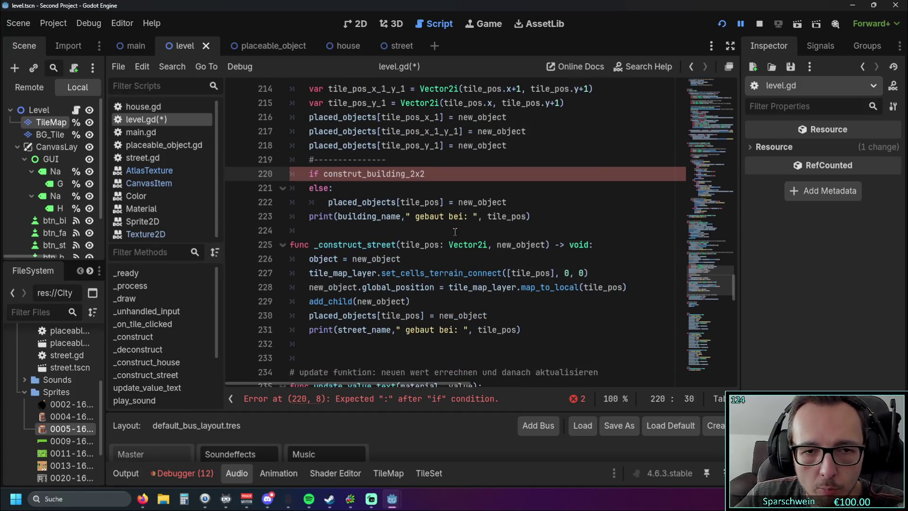
left_click(325, 174)
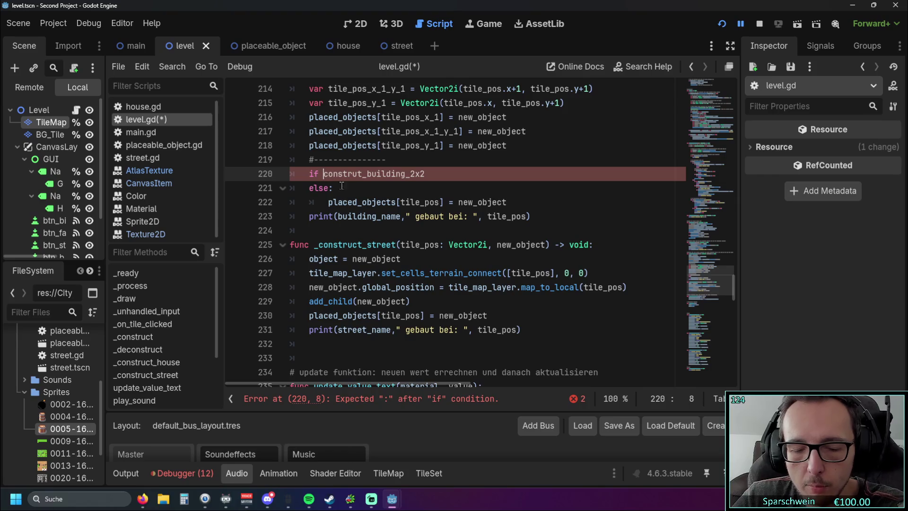
key("Return")
Make the if condition test building_size == "2x2":.
left_click(353, 173)
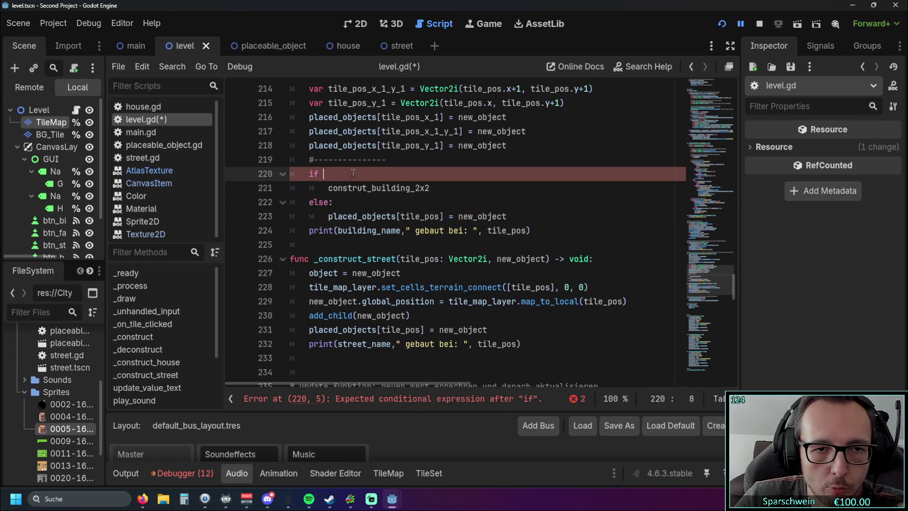
key("BackSpace")
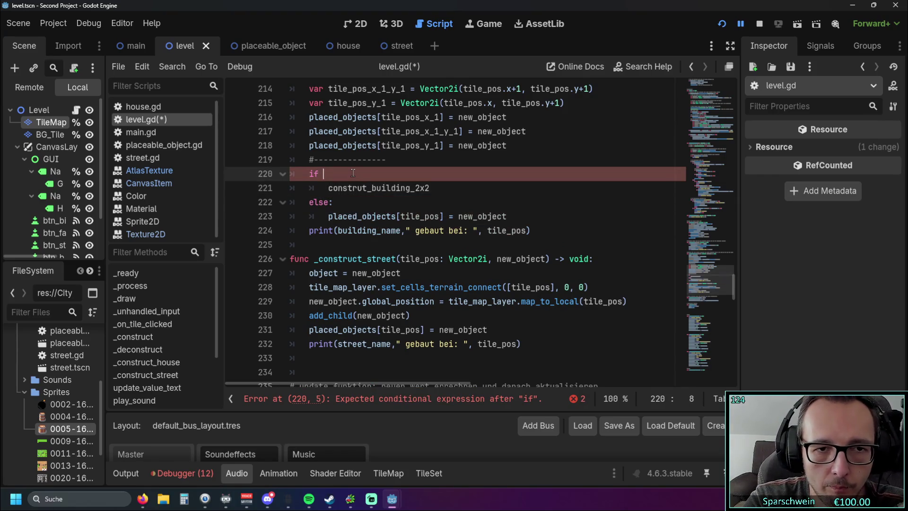
type("building")
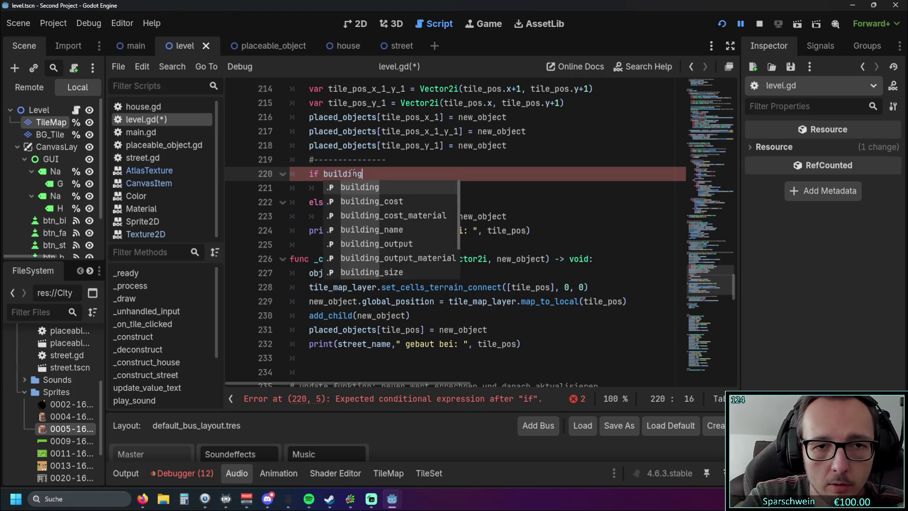
key("Down")
key("Down")
key("Down")
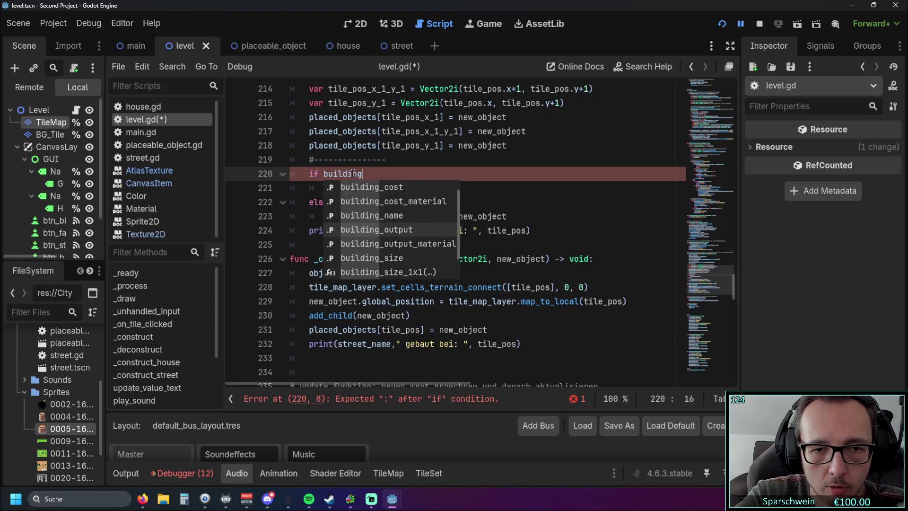
key("Return")
type("== 2")
key("BackSpace")
type("\"")
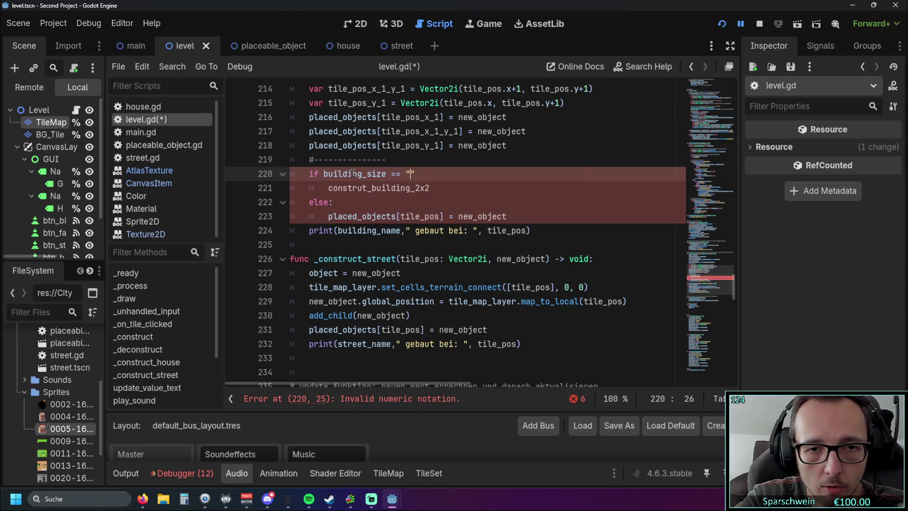
type("2x2")
key("Down")
left_click(439, 175)
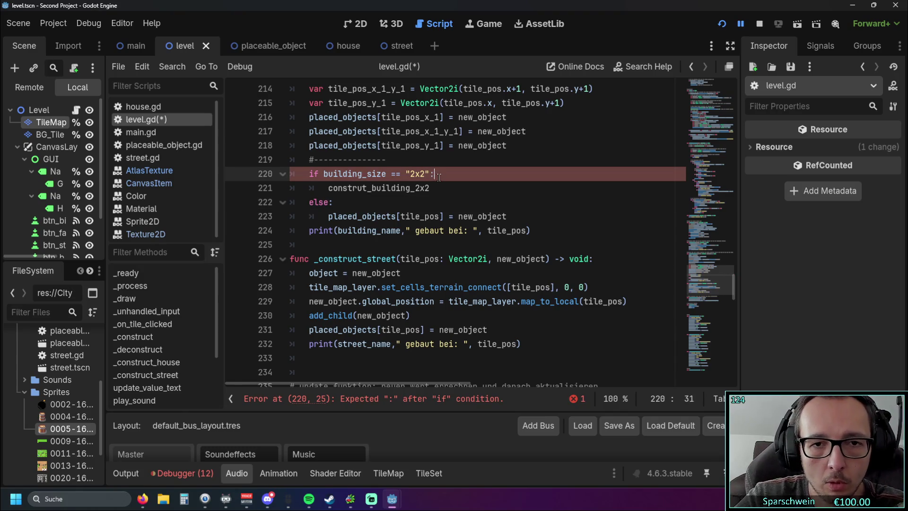
Add a pass line beneath the construt_building_2x2 call.
left_click(441, 188)
key("Return")
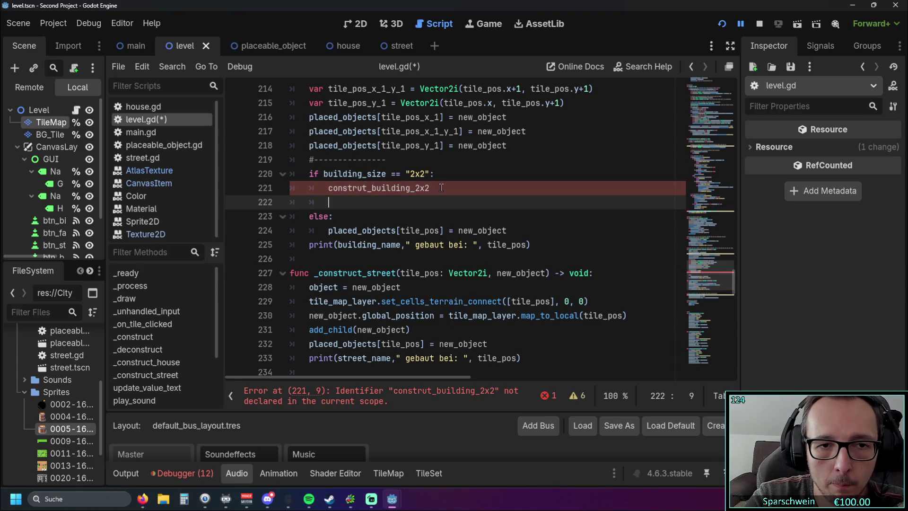
type("pass")
left_click(440, 212)
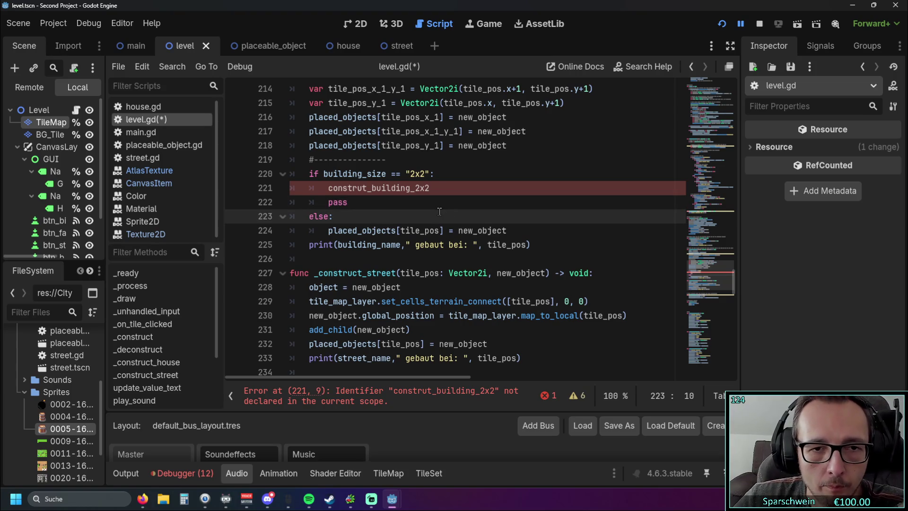
scroll(432, 221, "up", 1)
left_click_drag(431, 230, 330, 232)
scroll(331, 232, "down", 3)
scroll(425, 199, "up", 2)
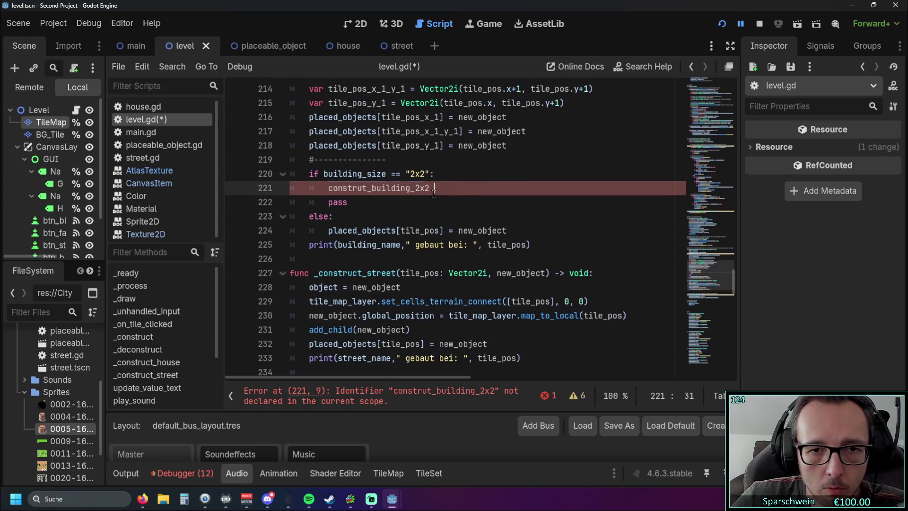
Append () to construt_building_2x2 so it becomes a function call.
left_click(434, 189)
key("BackSpace")
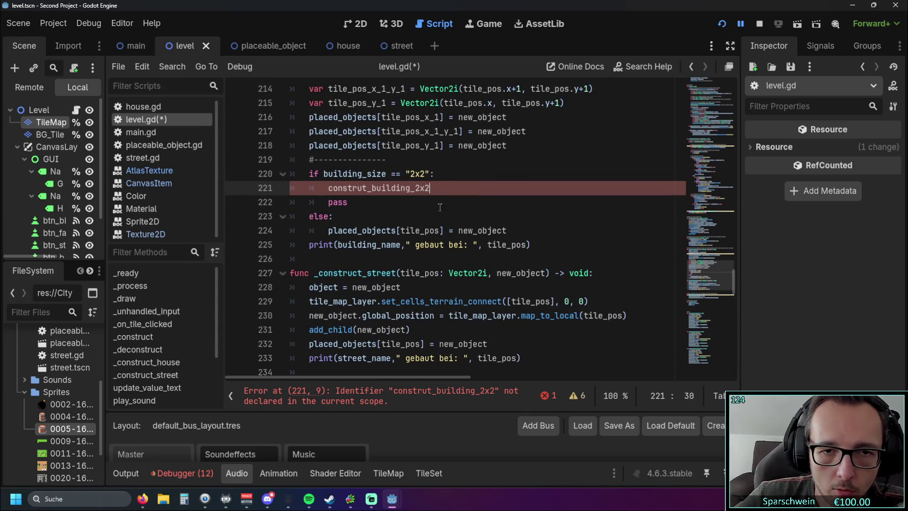
type("()")
left_click(440, 202)
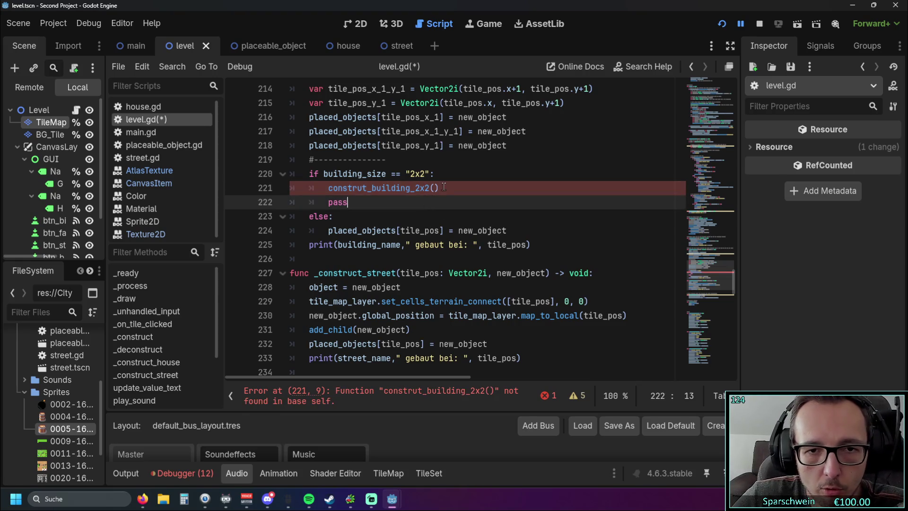
left_click_drag(439, 188, 326, 188)
scroll(384, 204, "down", 20)
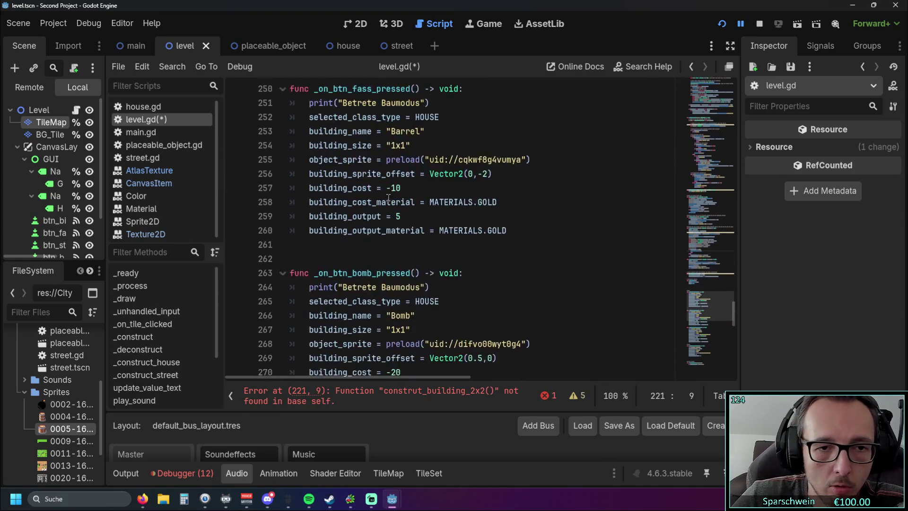
Add func construt_building_2x2() on a new line at the end of level.gd.
scroll(385, 204, "down", 5)
scroll(384, 205, "up", 3)
scroll(385, 205, "down", 3)
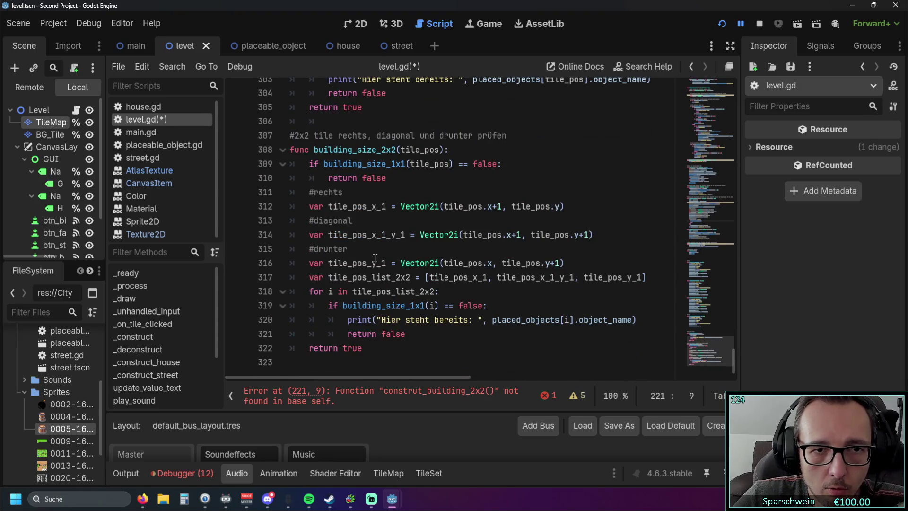
left_click(378, 345)
key("Return")
key("Return")
key("BackSpace")
key("BackSpace")
key("Return")
key("BackSpace")
type("func construt_building_2x2()")
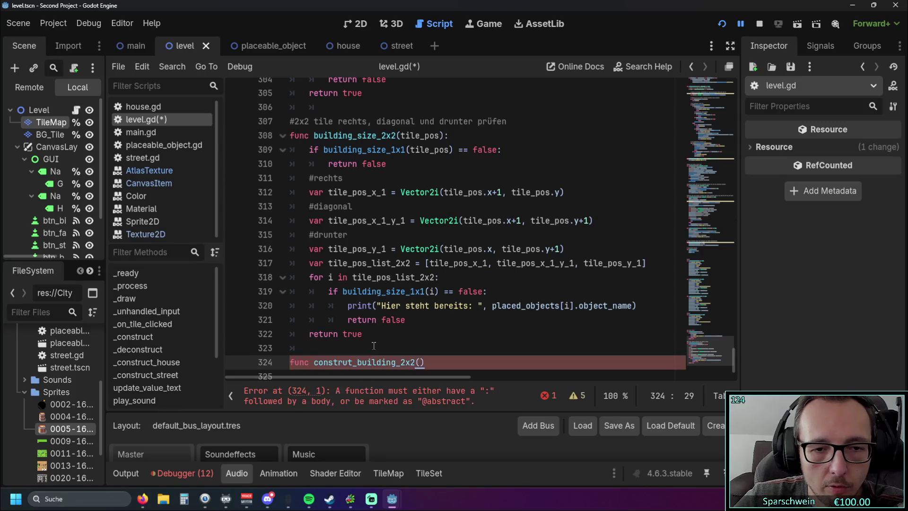
Give the new function the parameter tile_pos.
scroll(462, 269, "down", 1)
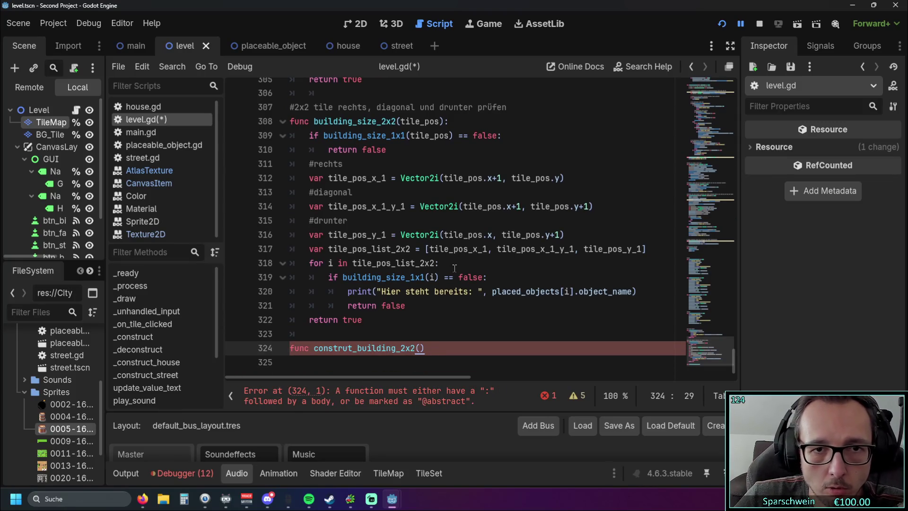
type("tilepos")
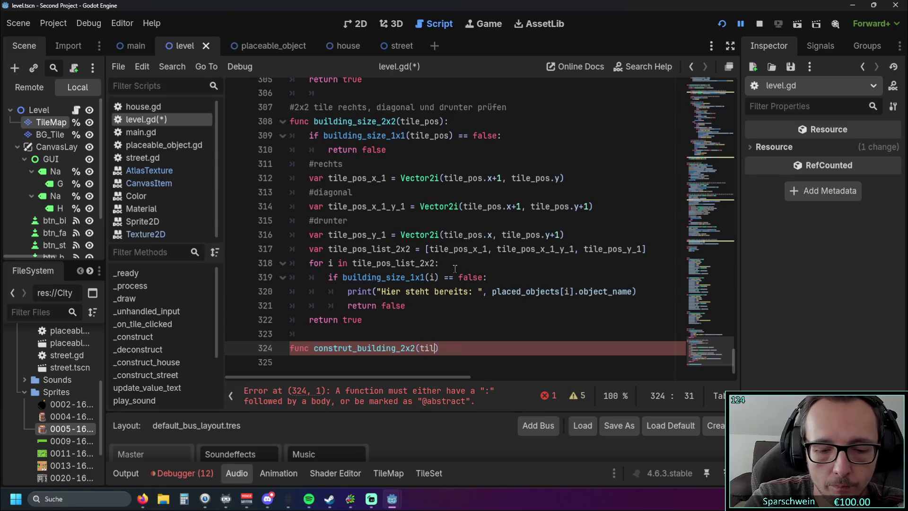
left_click(444, 354)
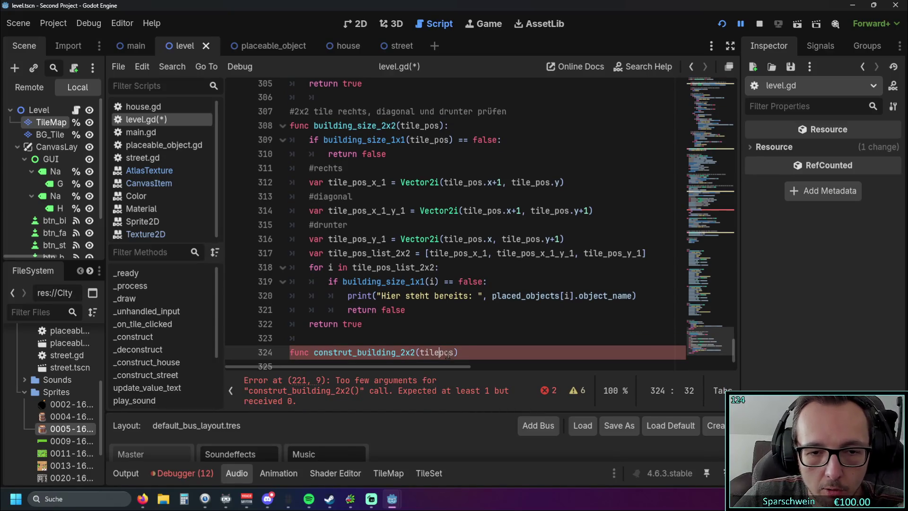
type("_")
left_click(506, 296)
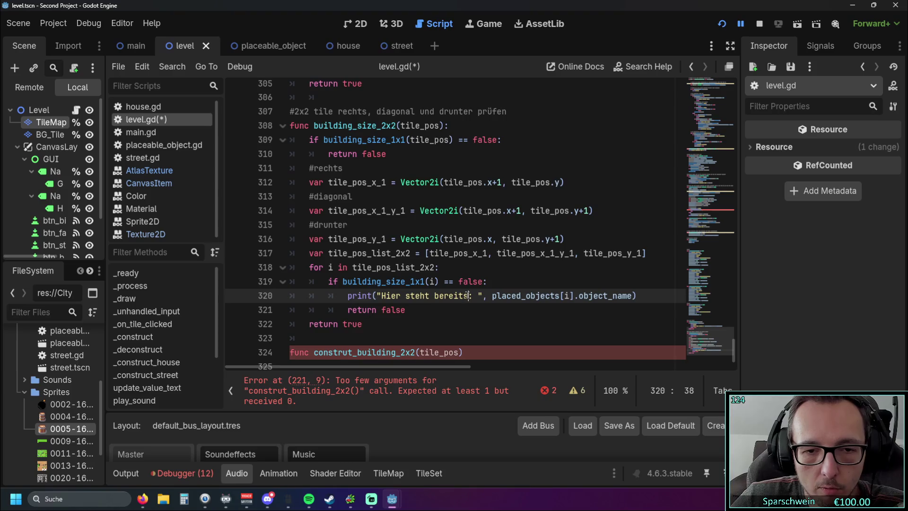
Select the code block that fills the extra 2x2 tiles.
scroll(462, 234, "up", 6)
scroll(461, 234, "up", 20)
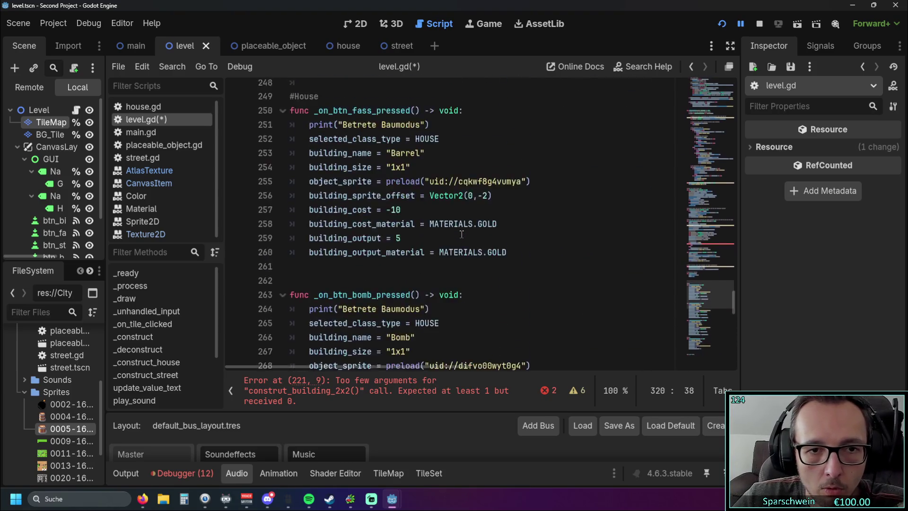
scroll(462, 234, "up", 5)
mouse_move(388, 259)
left_mouse_down()
mouse_move(293, 258)
mouse_move(292, 170)
left_mouse_up()
left_click(500, 255)
left_click(270, 164, "shift")
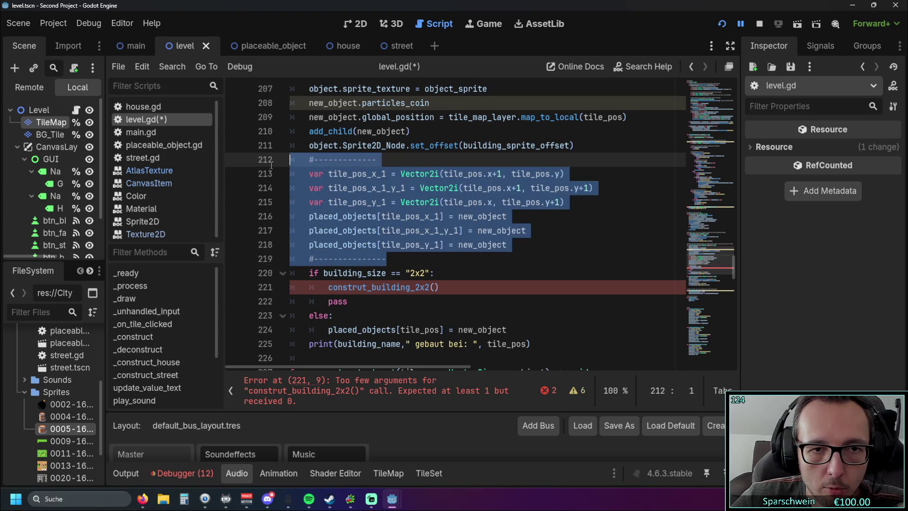
Paste the extra-tiles block under construt_building_2x2 and fix its indentation.
key("Delete")
scroll(385, 237, "down", 20)
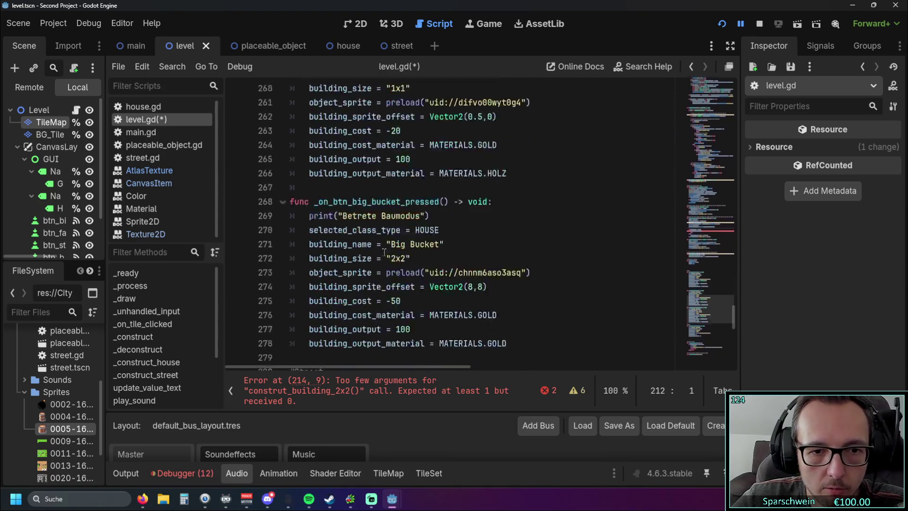
left_click(354, 358)
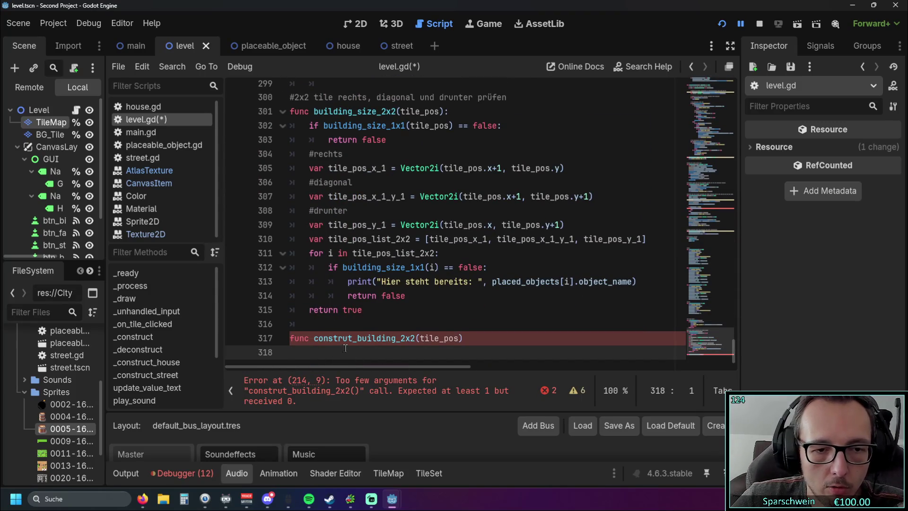
type("#------------- \tvar tile_pos_x_1 = Vector2i(tile_pos.x+1, tile_pos.y) \tvar tile_pos_x_1_y_1 = Vector2i(tile_pos.x+1, tile_pos.y+1) \tvar tile_pos_y_1 = Vector2i(tile_pos.x, tile_pos.y+1) \tplaced_objects[tile_pos_x_1] = new_object \tplaced_objects[tile_pos_x_1_y_1] = new_object \tplaced_objects[tile_pos_y_1] = new_object \t#---------------")
left_click(334, 265)
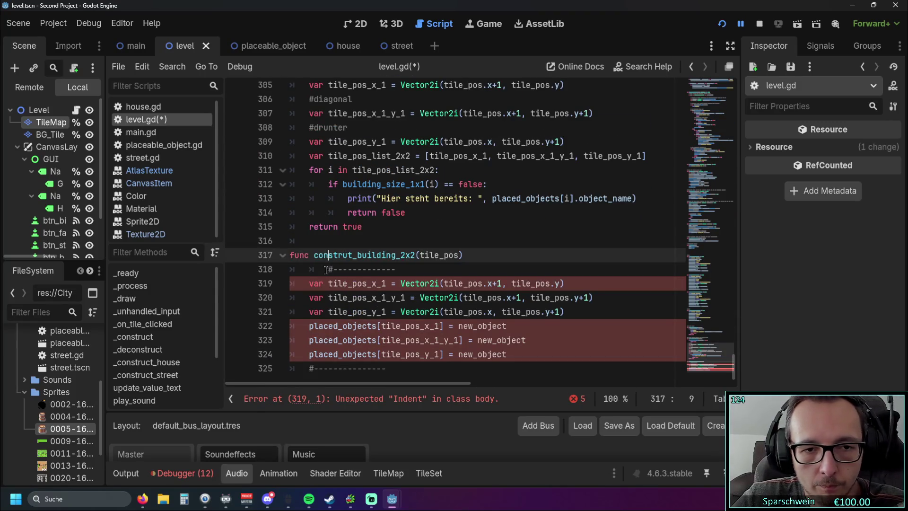
key("shift+Tab")
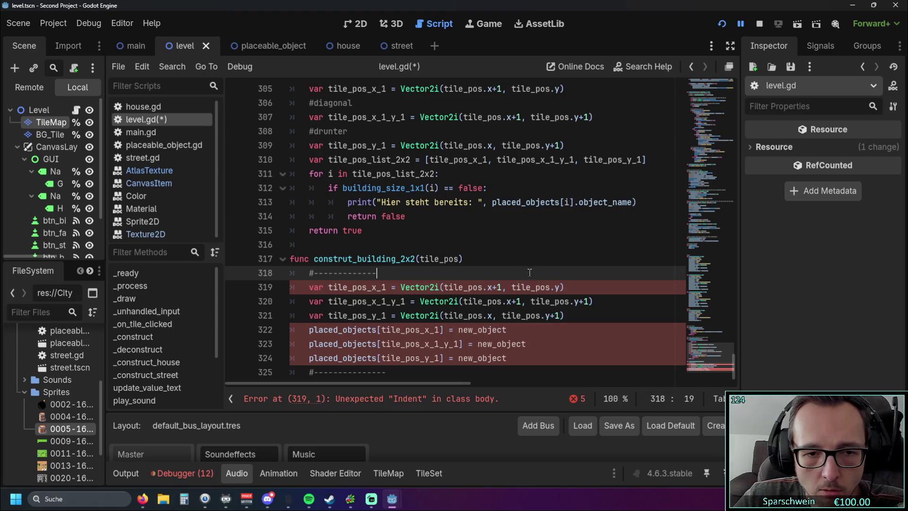
Add the missing colon to the construt_building_2x2(tile_pos) declaration.
left_click(489, 256)
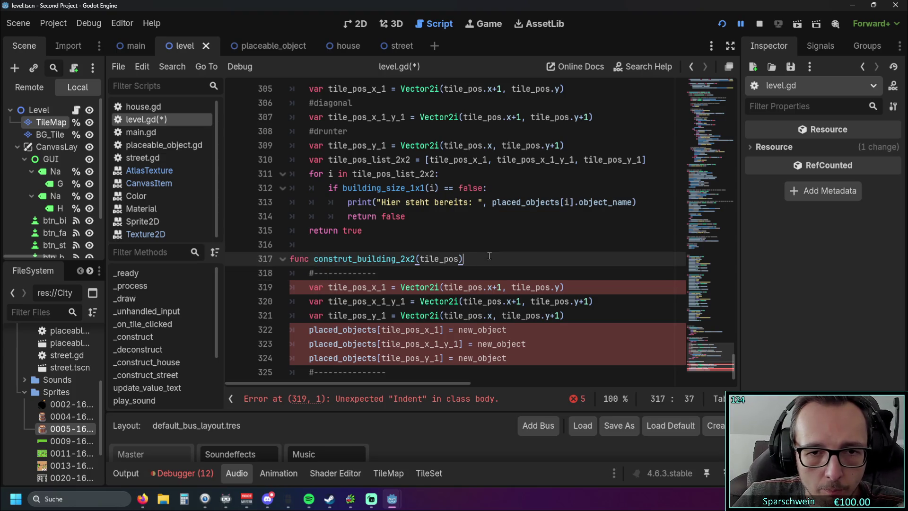
type(":")
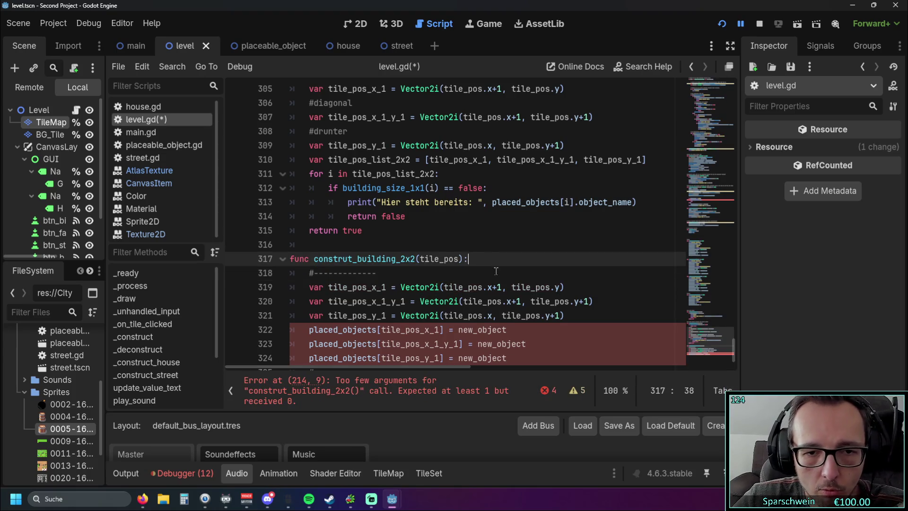
left_click(496, 271)
scroll(495, 268, "down", 1)
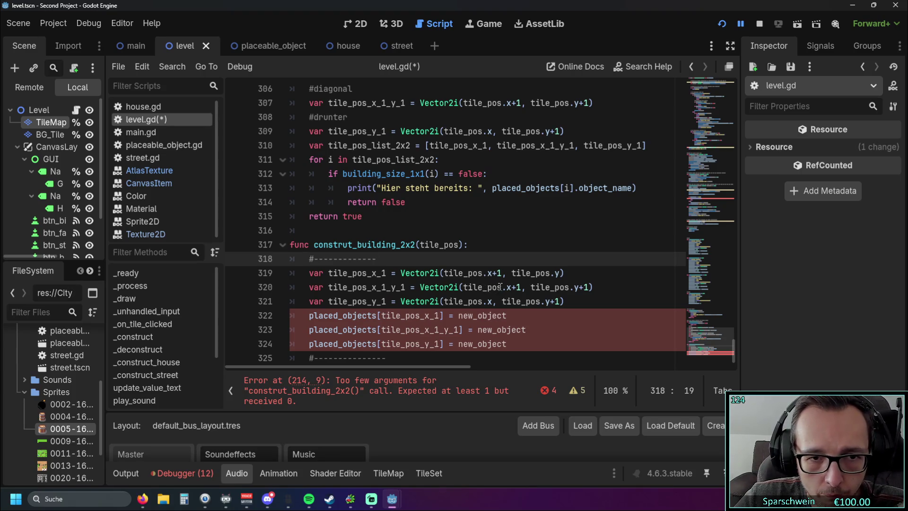
mouse_move(494, 287)
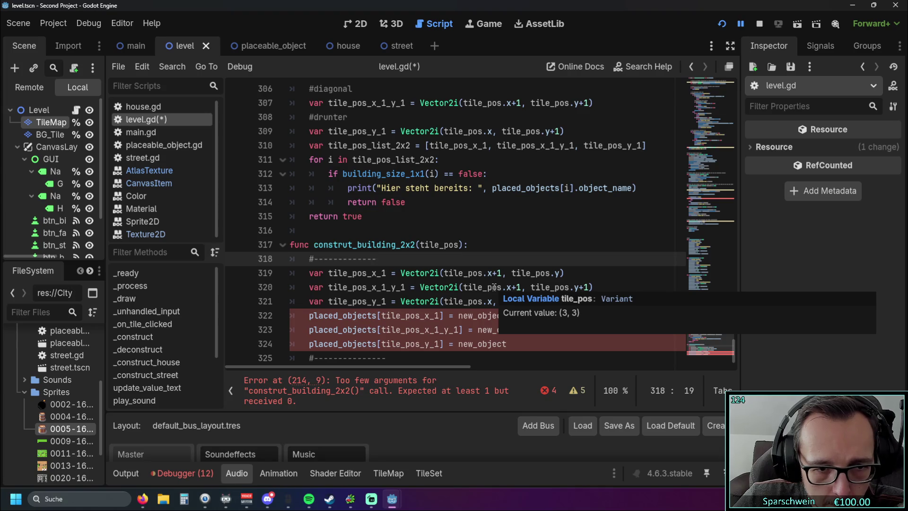
mouse_move(473, 299)
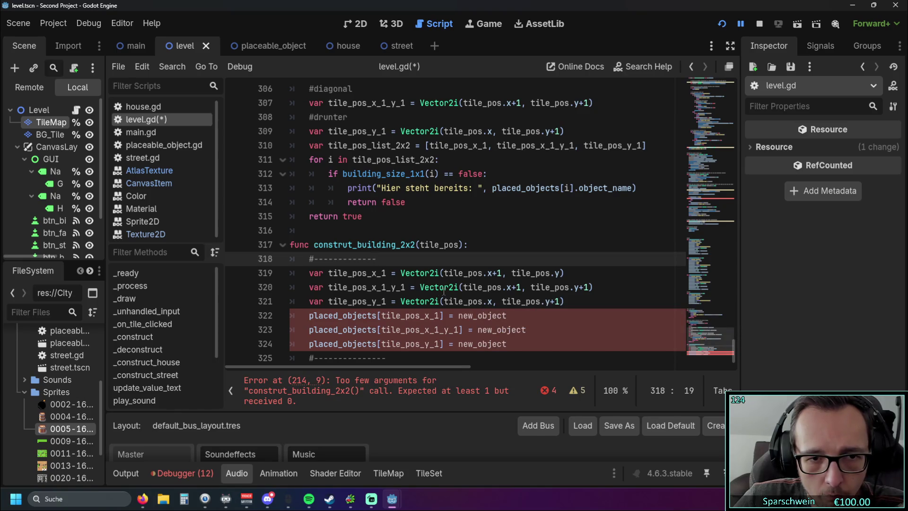
scroll(362, 288, "up", 1)
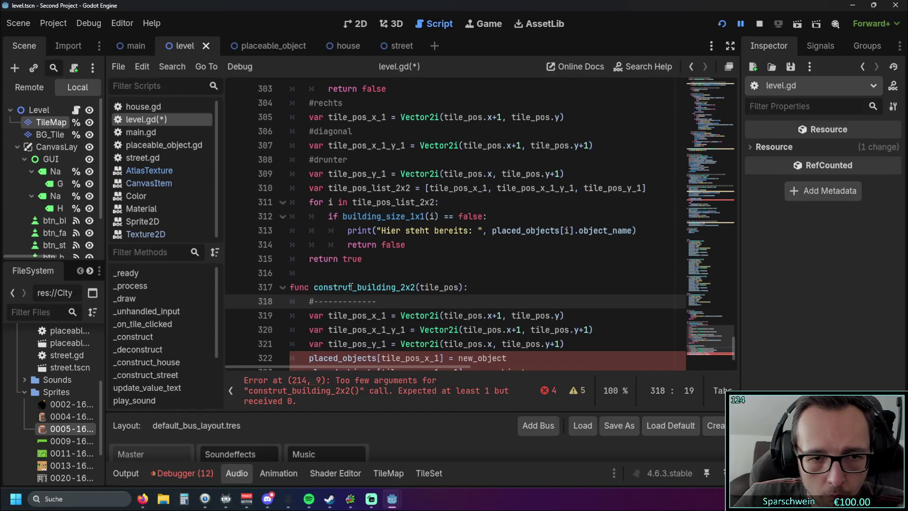
Correct construt to construct_building_2x2 in both the declaration and the call.
left_click(351, 286)
type("c")
left_click(443, 271)
scroll(443, 271, "down", 1)
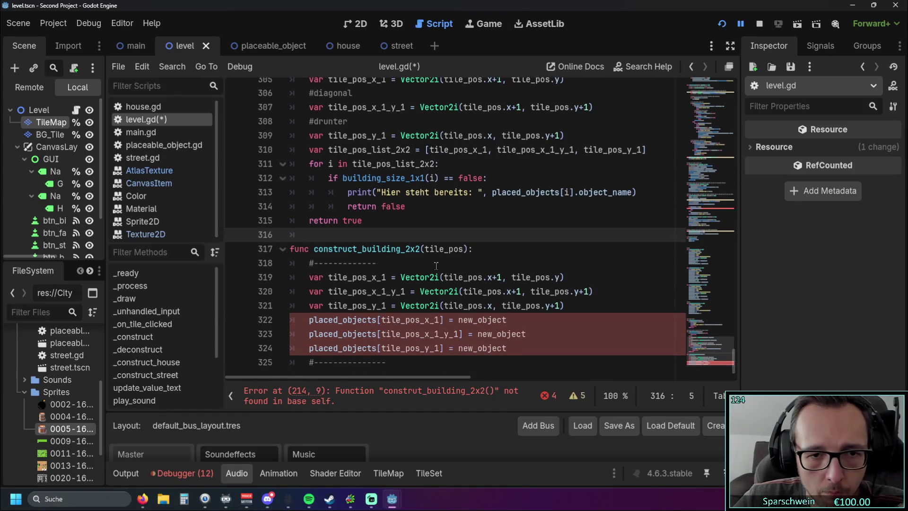
scroll(436, 266, "up", 20)
scroll(432, 265, "up", 8)
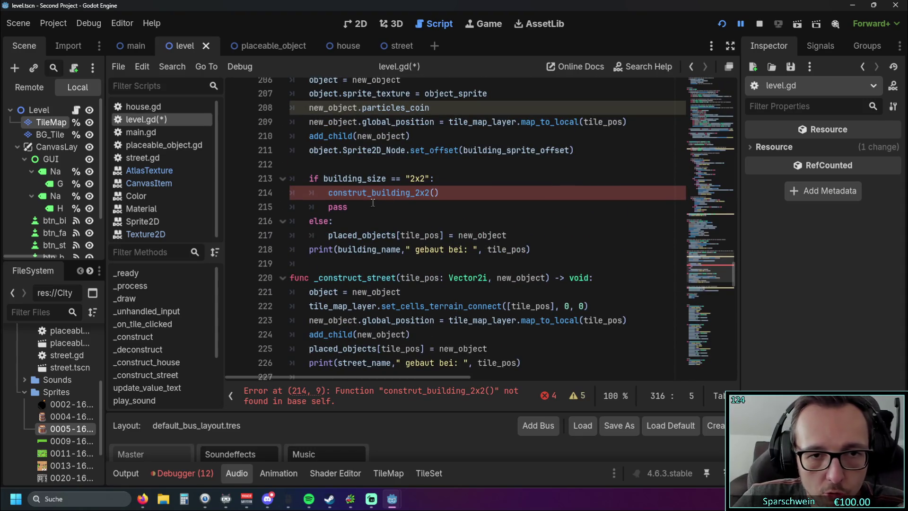
left_click(363, 193)
type("c")
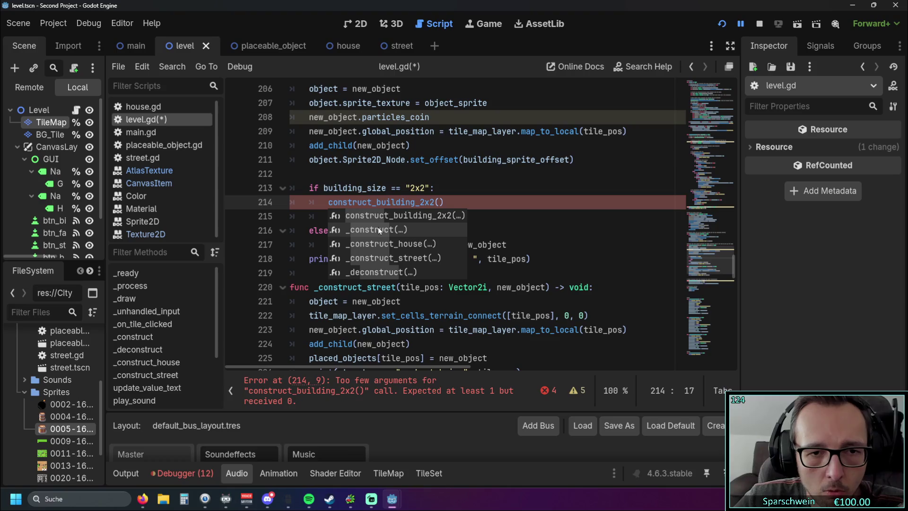
left_click(492, 221)
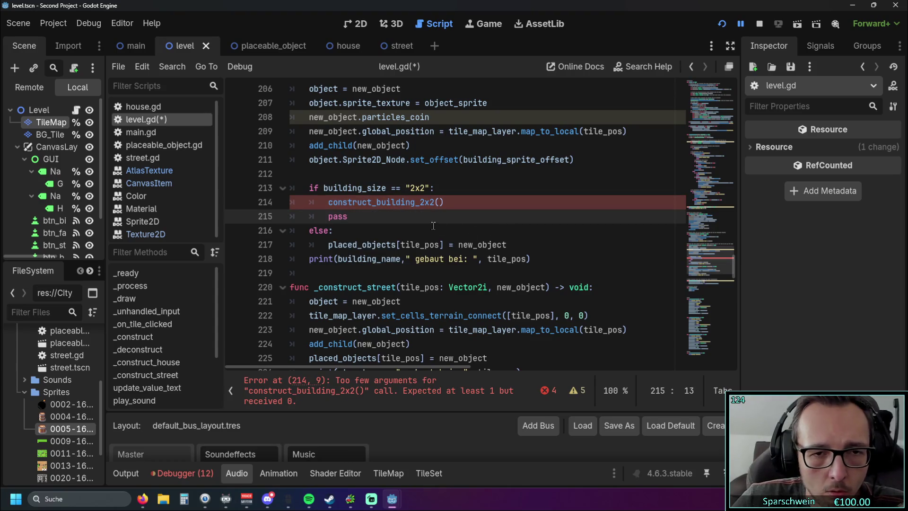
Pass tile_pos to the construct_building_2x2 call and remove the pass placeholder.
left_click(440, 203)
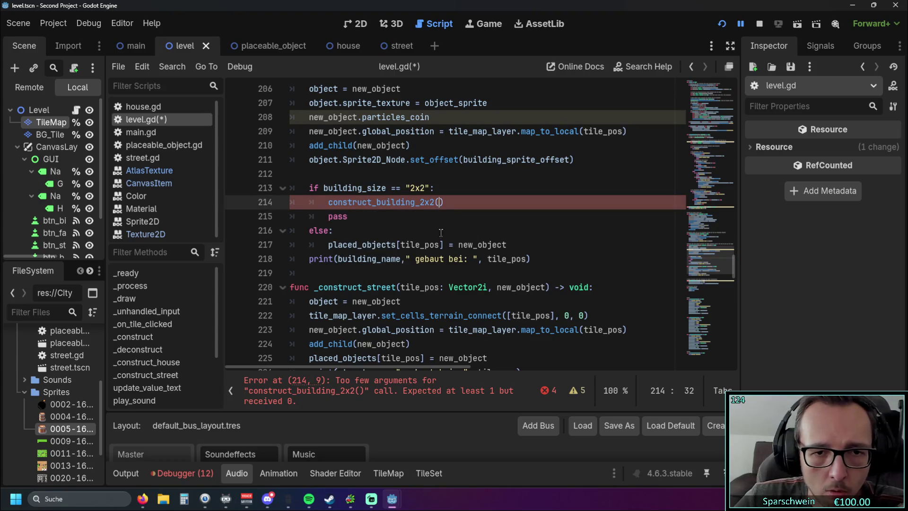
scroll(442, 232, "up", 1)
double_click(420, 287)
key("ctrl+c")
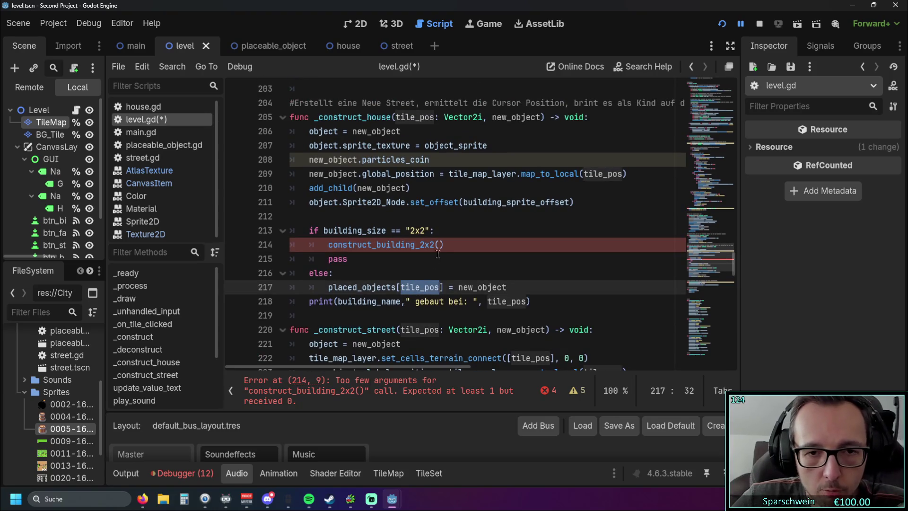
left_click(439, 244)
key("ctrl+v")
left_click(406, 260)
scroll(408, 269, "up", 1)
scroll(408, 268, "down", 1)
key("BackSpace")
key("BackSpace")
key("BackSpace")
key("BackSpace")
key("BackSpace")
Remove the else branch so new_object is always recorded at tile_pos.
left_click(370, 219)
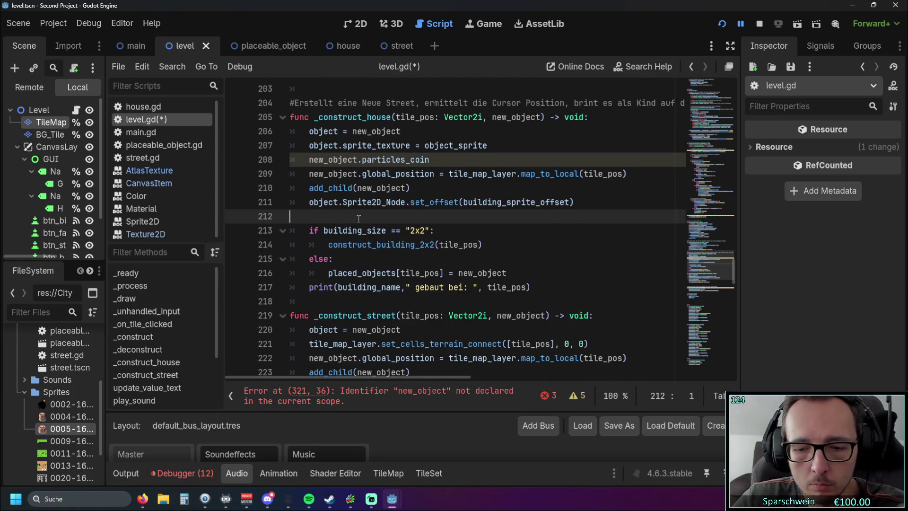
key("BackSpace")
left_click(523, 244)
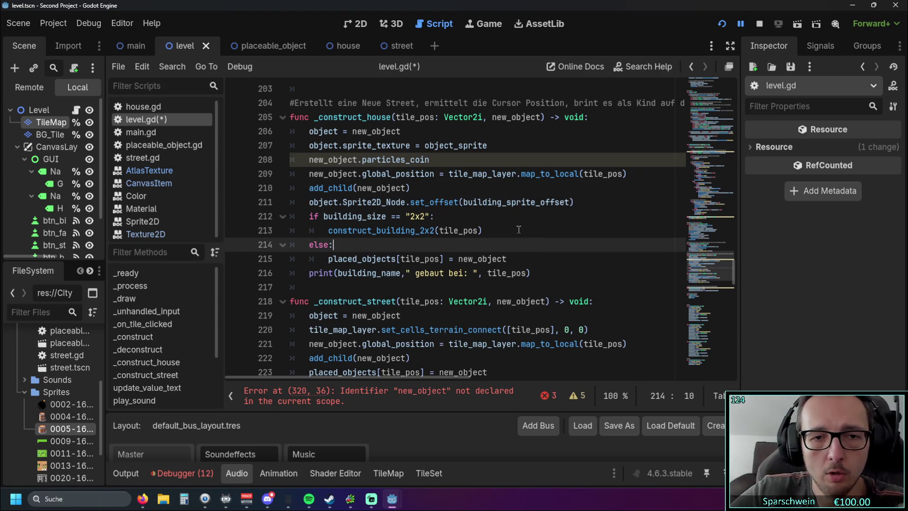
scroll(483, 207, "down", 7)
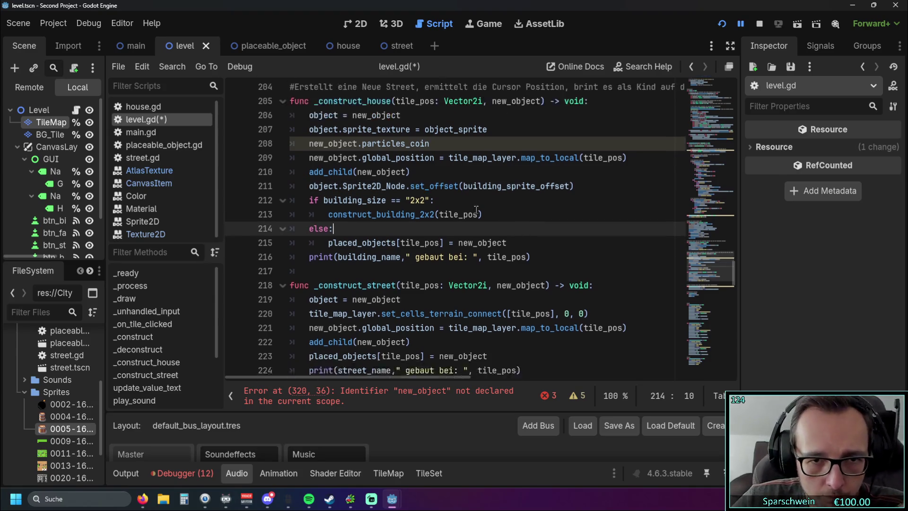
scroll(477, 210, "up", 5)
scroll(456, 204, "up", 1)
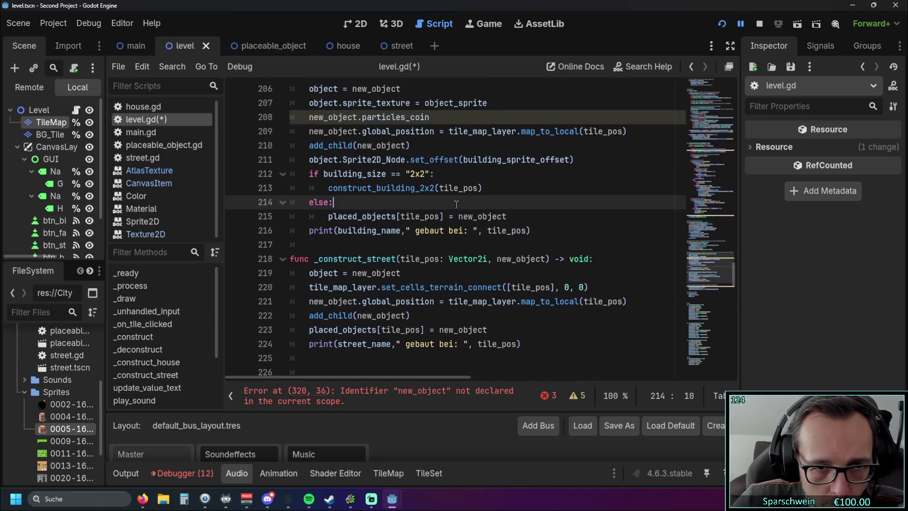
scroll(412, 246, "up", 1)
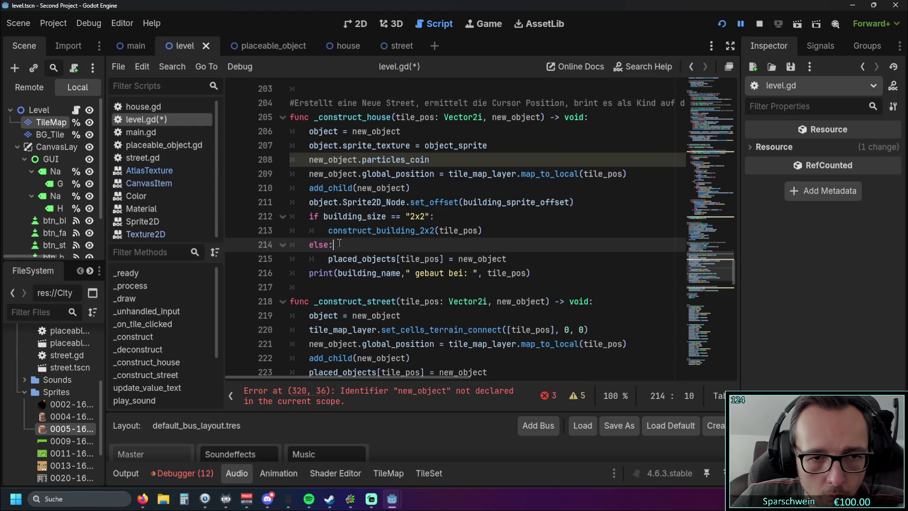
left_click(329, 258)
key("BackSpace")
left_click(342, 245)
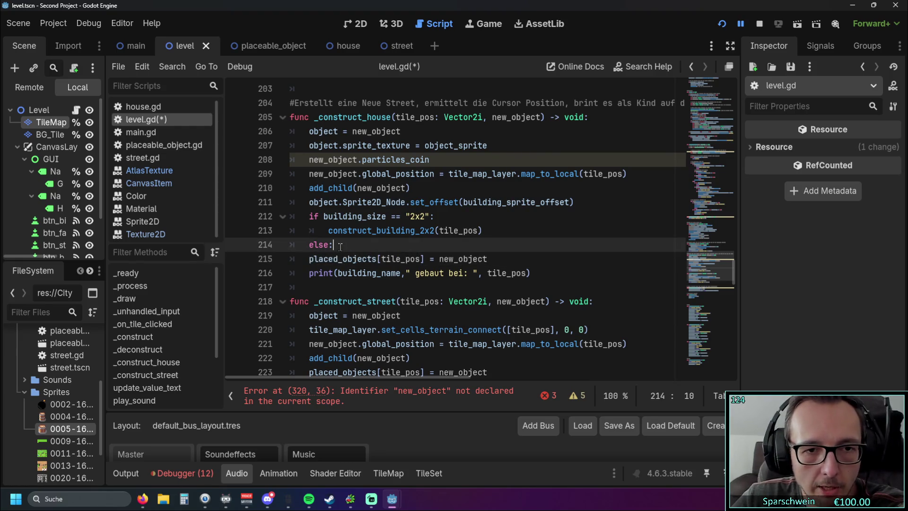
key("BackSpace")
key("BackSpace")
key("BackSpace")
key("Delete")
key("Delete")
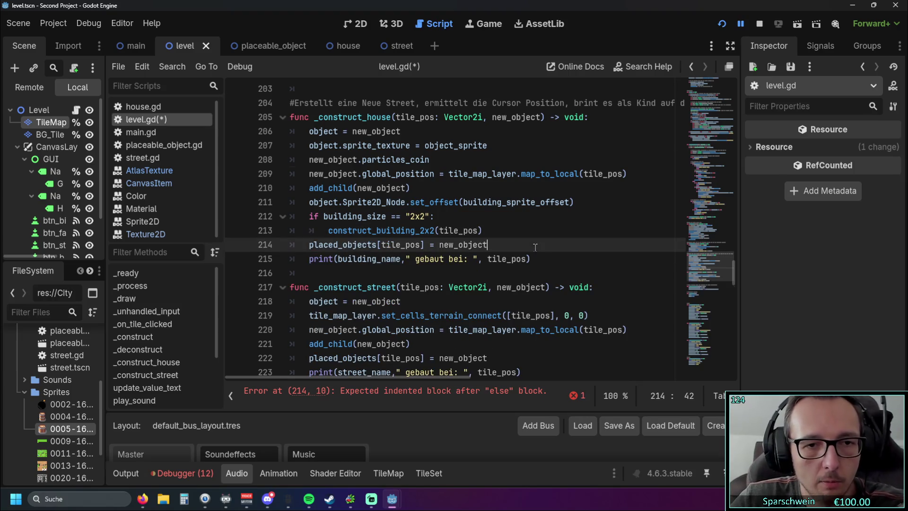
key("End")
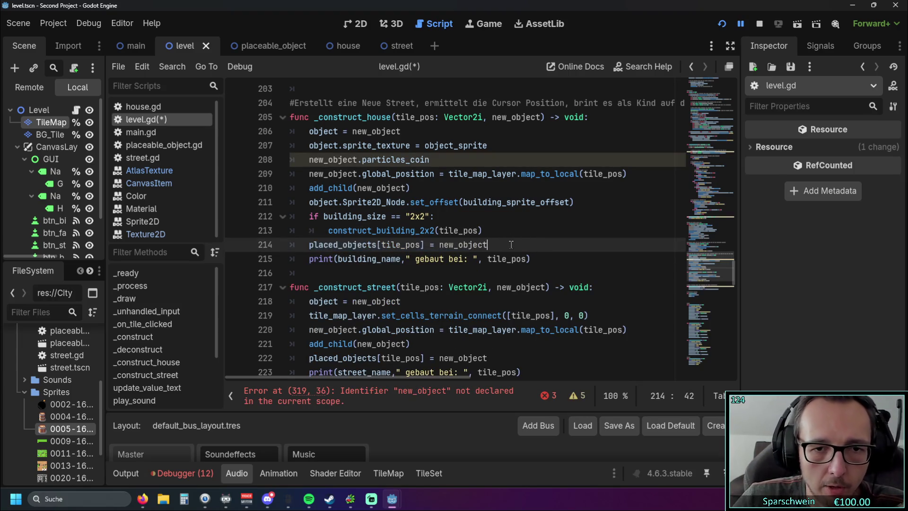
Add new_object as a second parameter in the construct_building_2x2 signature.
scroll(463, 247, "down", 20)
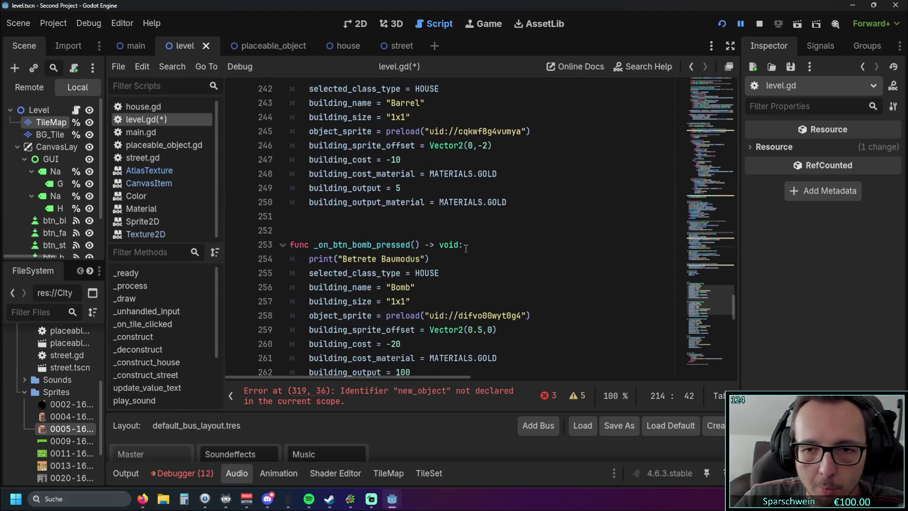
scroll(462, 248, "down", 7)
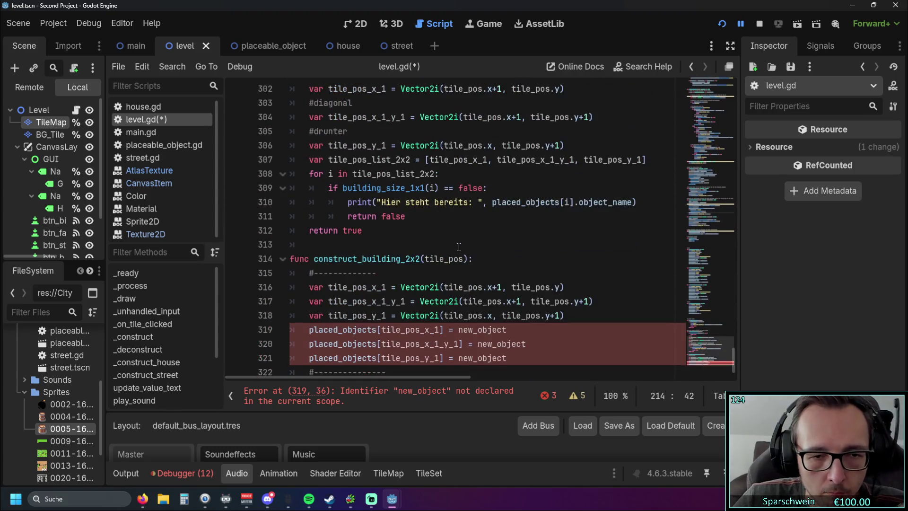
left_click(529, 335)
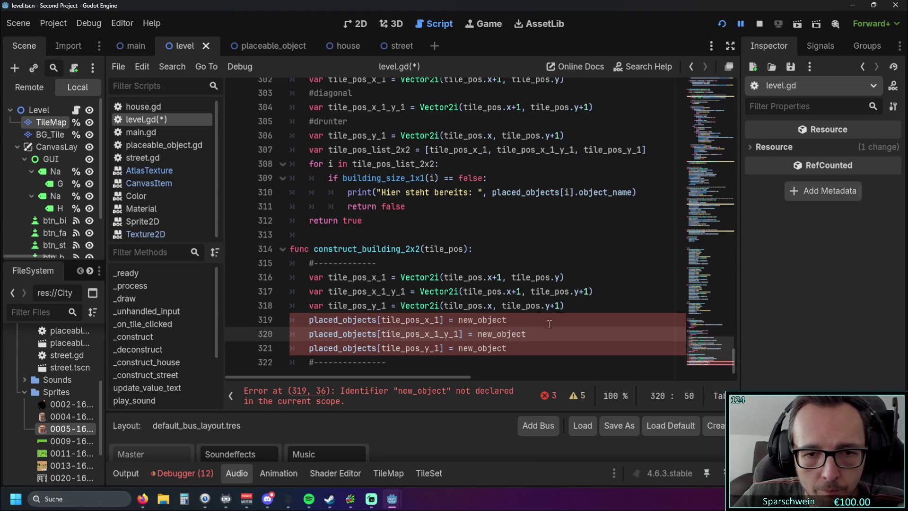
left_click(519, 320)
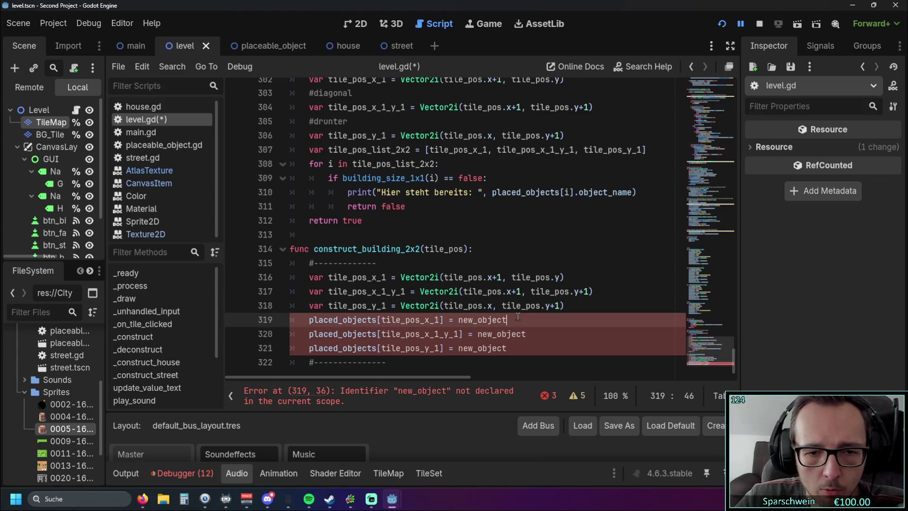
double_click(461, 322)
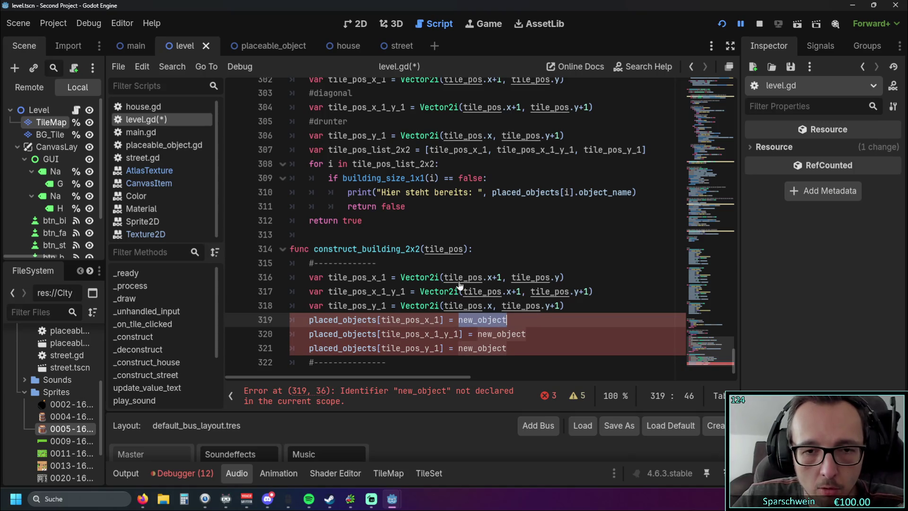
left_click(464, 249)
type(", new_object")
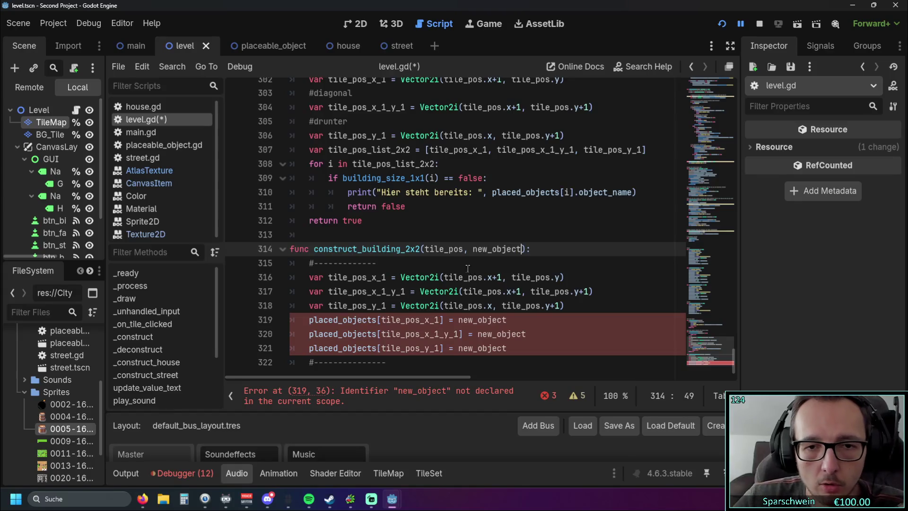
Append new_object to the call's arguments after tile_pos.
scroll(478, 237, "up", 1)
left_click(481, 221)
scroll(481, 221, "up", 20)
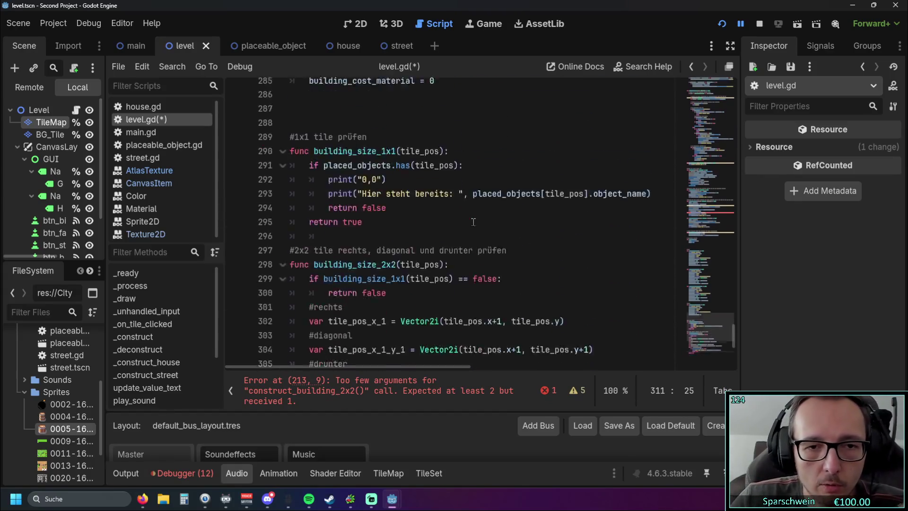
scroll(454, 222, "up", 10)
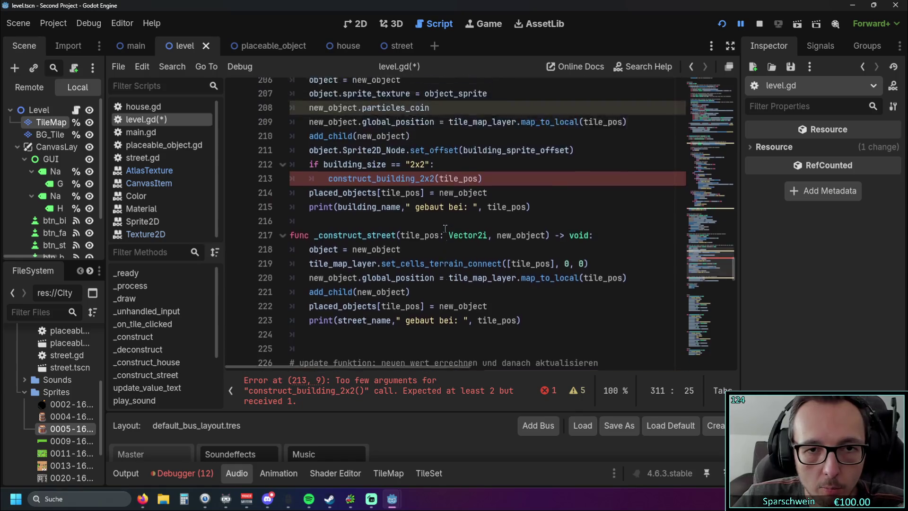
left_click(479, 259)
type(", new_object")
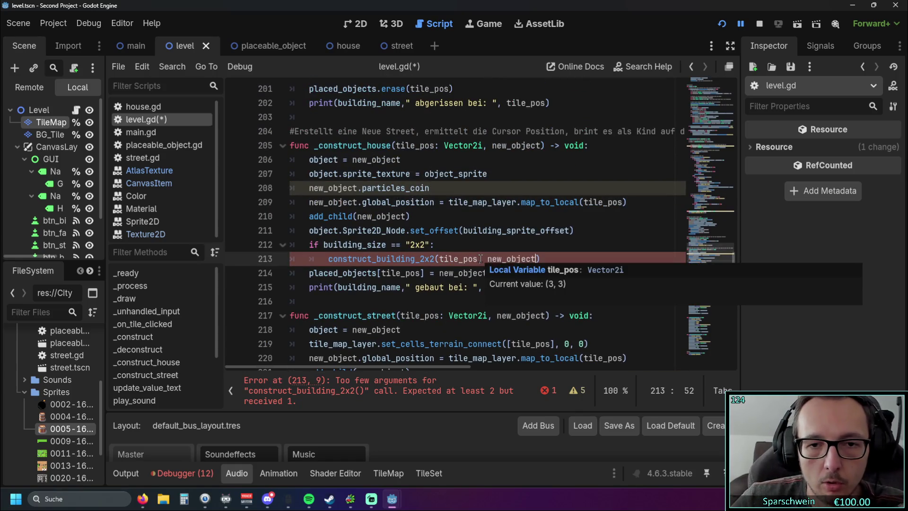
left_click(497, 238)
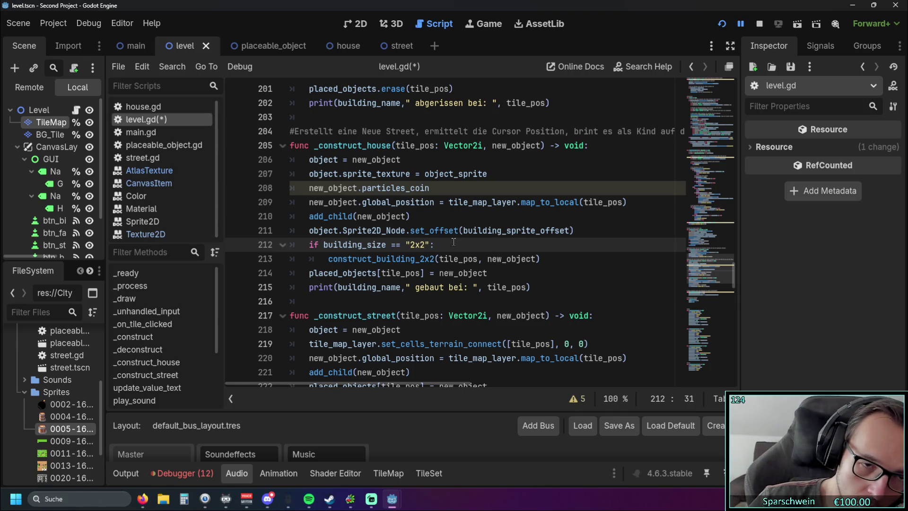
Save and run the game, then place several barrels on the grass field.
scroll(493, 265, "down", 1)
scroll(493, 265, "up", 1)
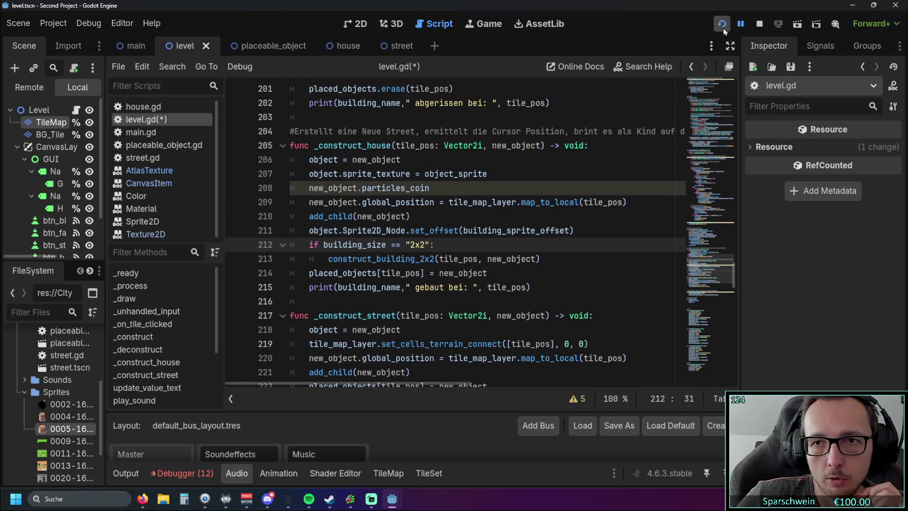
left_click(723, 26)
left_click(430, 333)
left_click(432, 240)
left_click(418, 240)
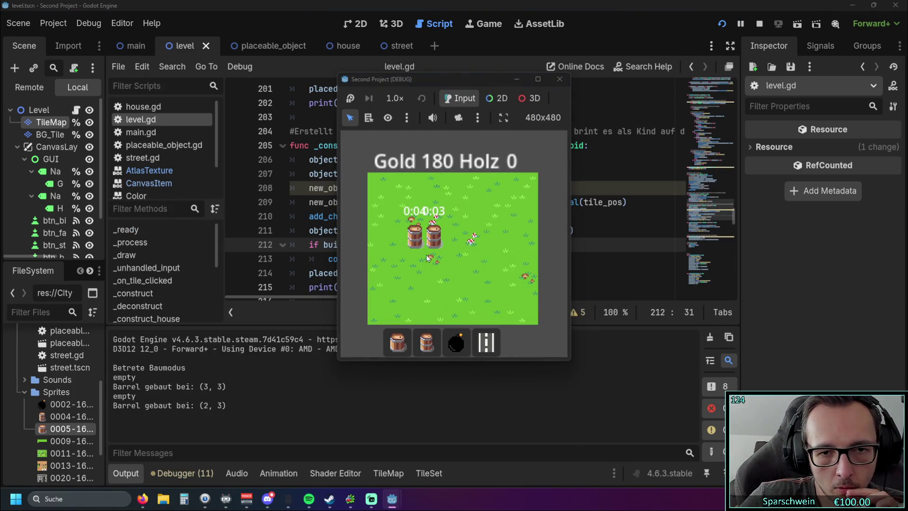
left_click(433, 256)
left_click(415, 256)
left_click(453, 236)
left_click(452, 255)
left_click(434, 275)
left_click(452, 275)
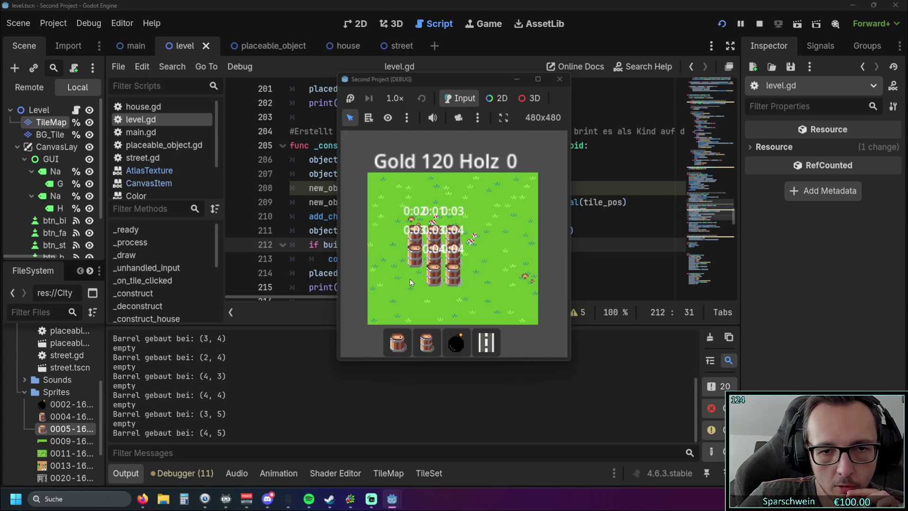
left_click(415, 275)
Restart the game, build a Big Bucket at (3,2), and try building over its tiles.
left_click(560, 79)
key("F5")
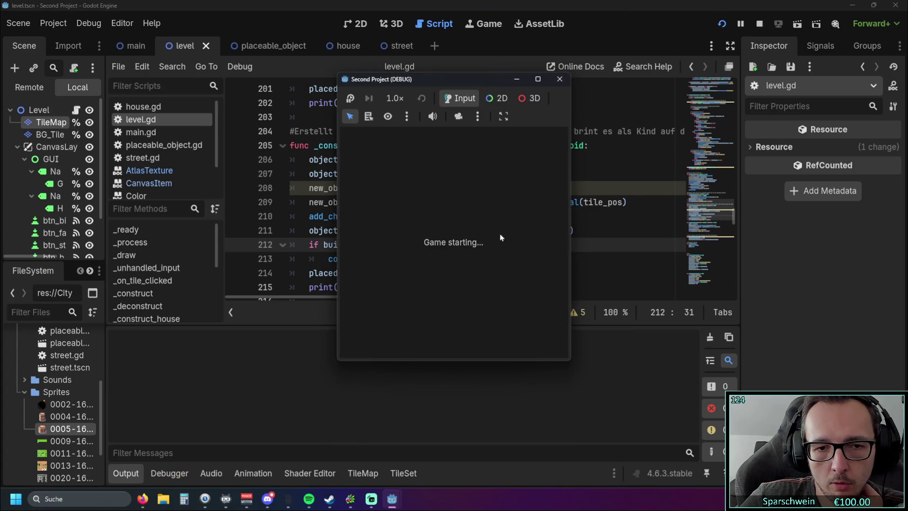
left_click(419, 334)
left_click(425, 229)
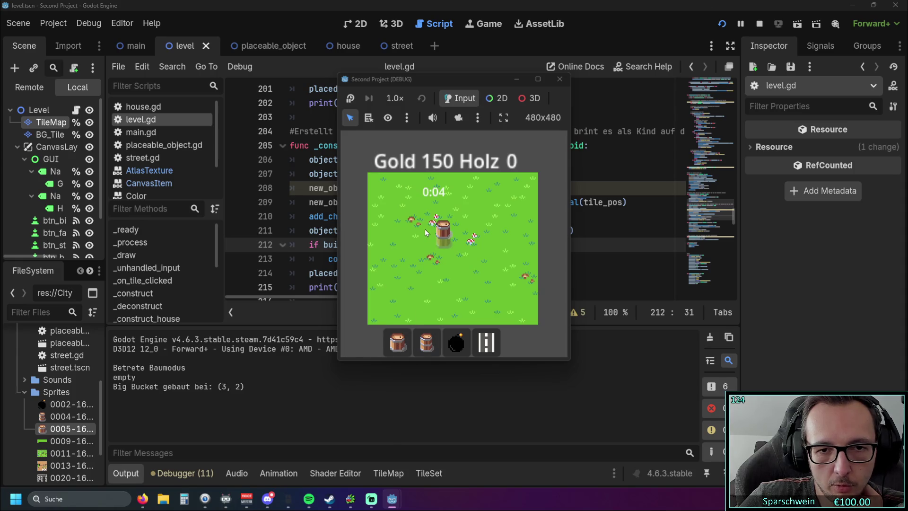
left_click(457, 228)
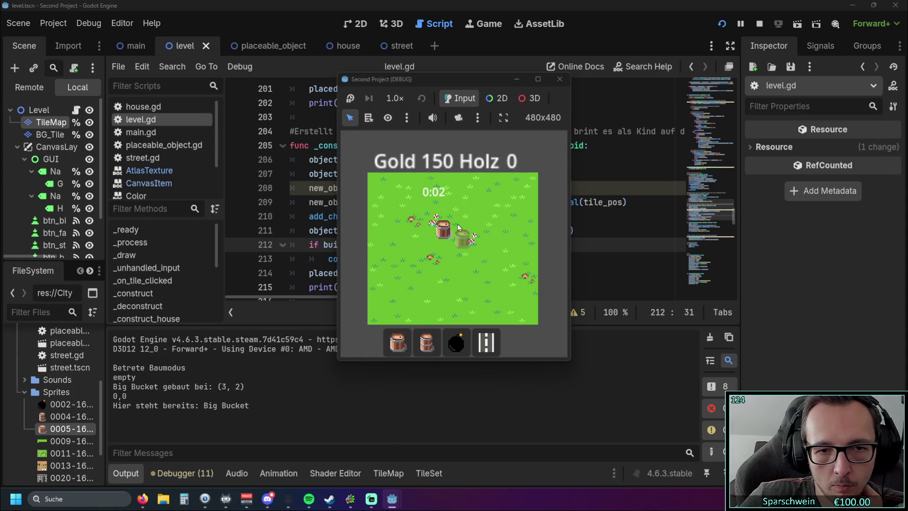
left_click(457, 234)
left_click(440, 239)
left_click(442, 238)
Build Big Buckets at (5,2) and (1,2), retest occupied tiles, and close the game.
left_click(478, 225)
left_click(401, 223)
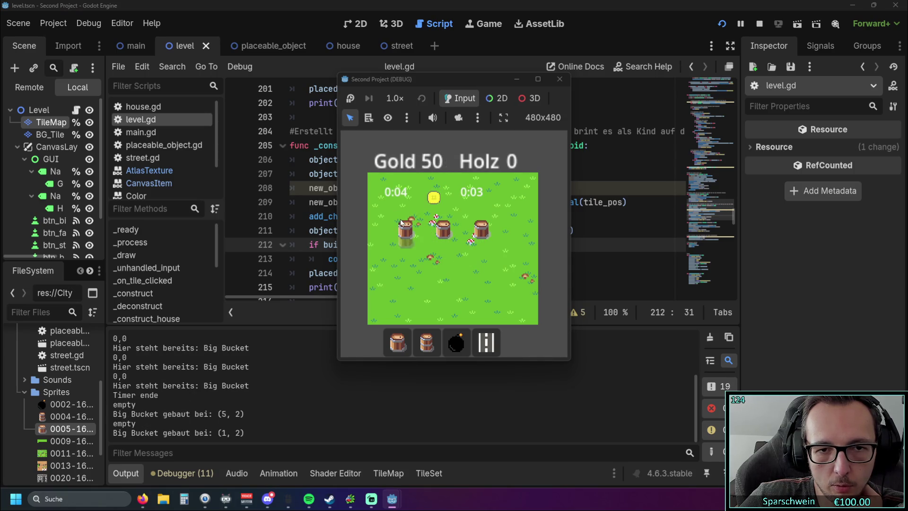
left_click(420, 204)
left_click(422, 206)
left_click(422, 207)
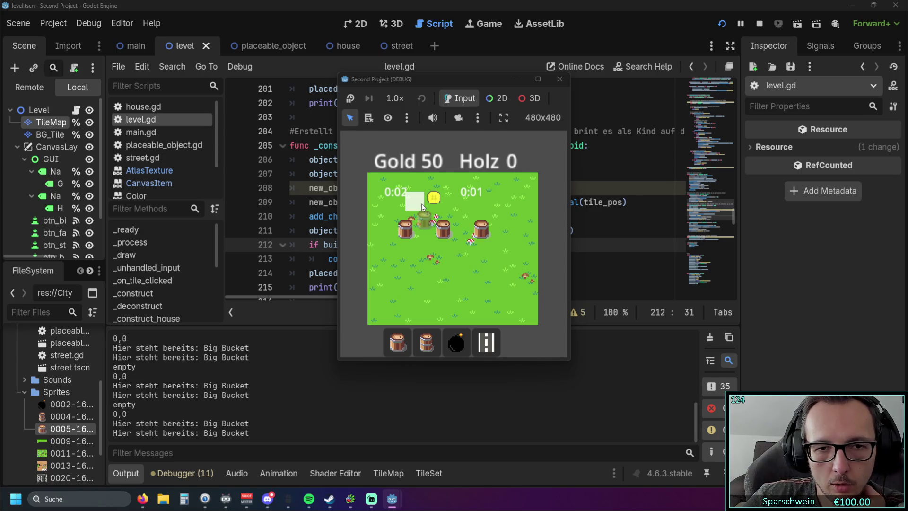
left_click(560, 79)
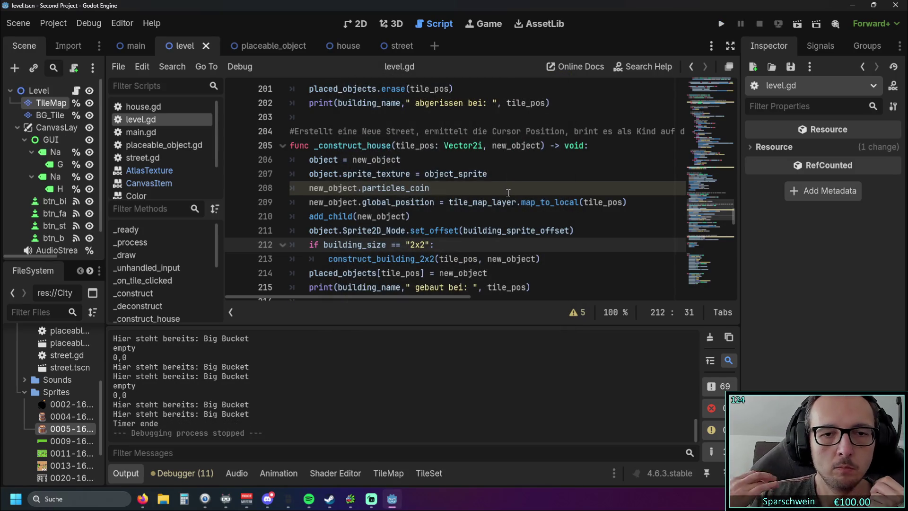
Delete the trailing '#------' separator comment and its leftover empty line in construct_building_2x2.
scroll(493, 186, "down", 1)
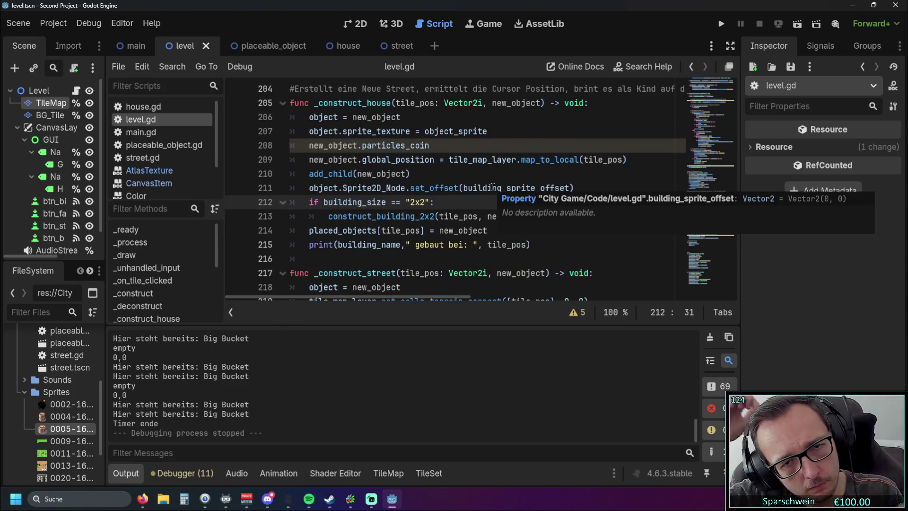
scroll(500, 141, "down", 20)
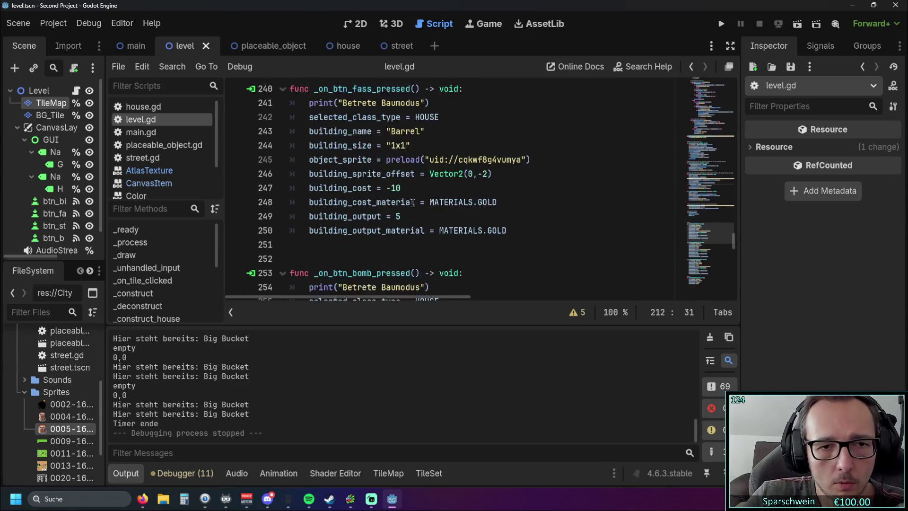
scroll(421, 202, "down", 9)
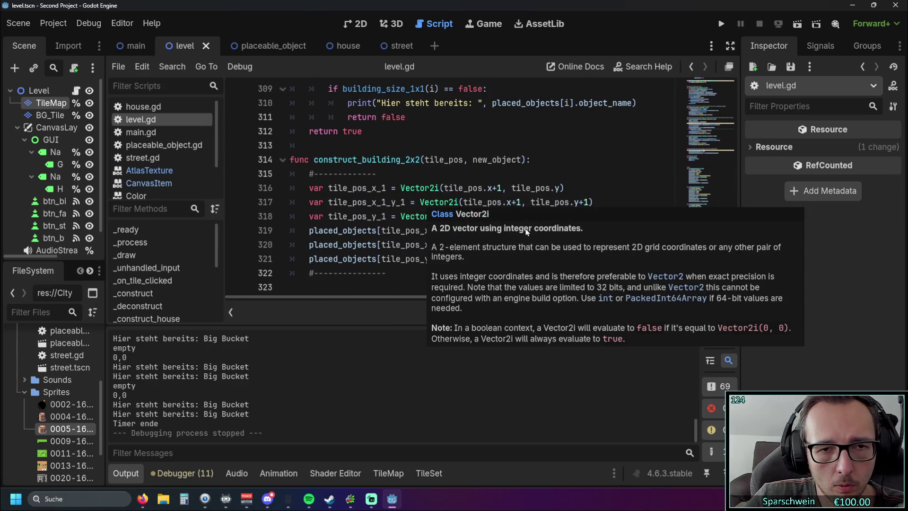
left_click(397, 275)
key("shift+Home")
key("shift+Home")
key("BackSpace")
key("BackSpace")
key("BackSpace")
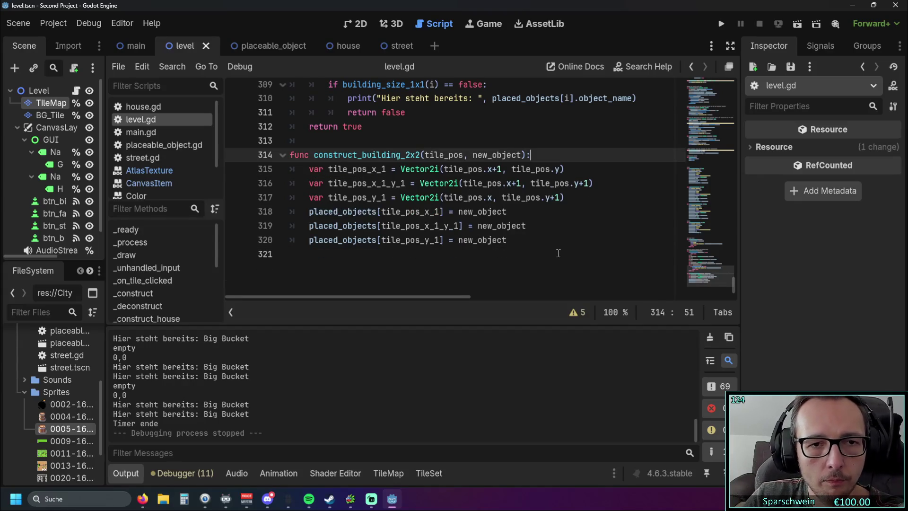
Review the tile position lines at the end of the function, checking the tile_pos_x_1 reference.
left_click(558, 254)
scroll(314, 222, "up", 3)
scroll(314, 223, "down", 2)
mouse_move(566, 230)
left_mouse_down()
mouse_move(563, 202)
mouse_move(444, 231)
mouse_move(455, 216)
left_mouse_up()
left_click_drag(327, 213, 292, 203)
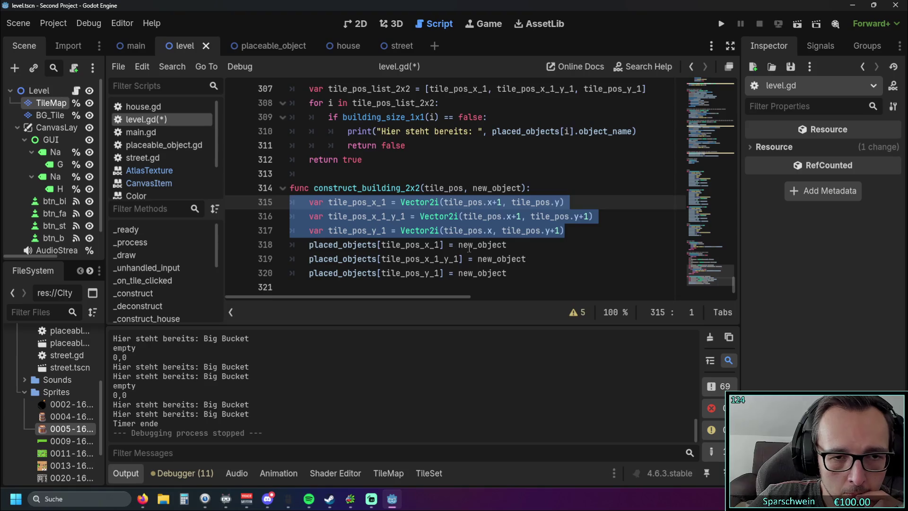
scroll(463, 240, "up", 2)
scroll(463, 240, "down", 2)
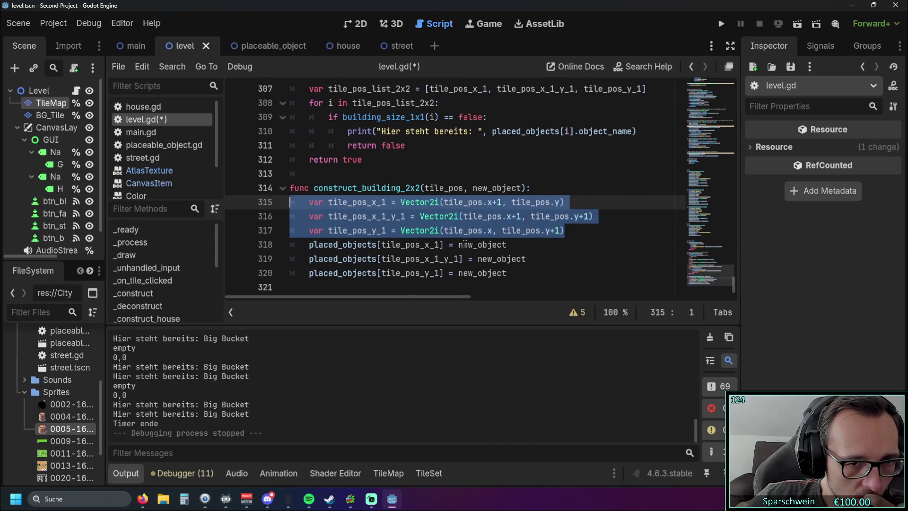
double_click(384, 245)
left_click(529, 259)
Check the diagonal and lower tile lines against the tile offsets in building_size_2x2.
scroll(492, 246, "up", 3)
scroll(464, 239, "down", 3)
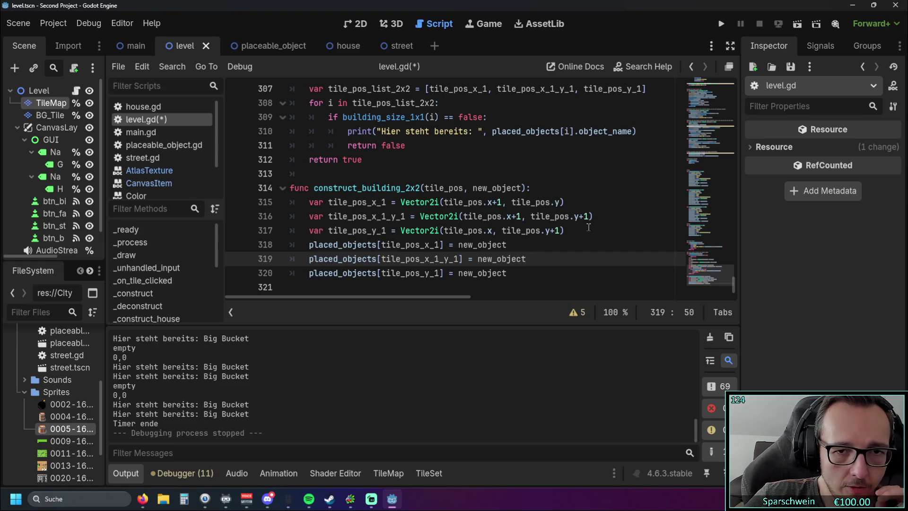
left_click_drag(589, 229, 290, 216)
left_click(566, 258)
scroll(591, 237, "up", 3)
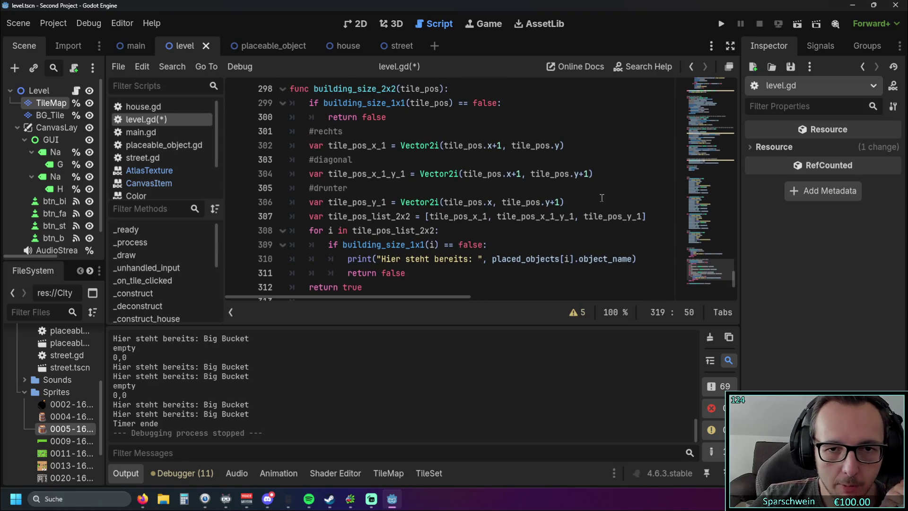
left_click_drag(587, 202, 249, 147)
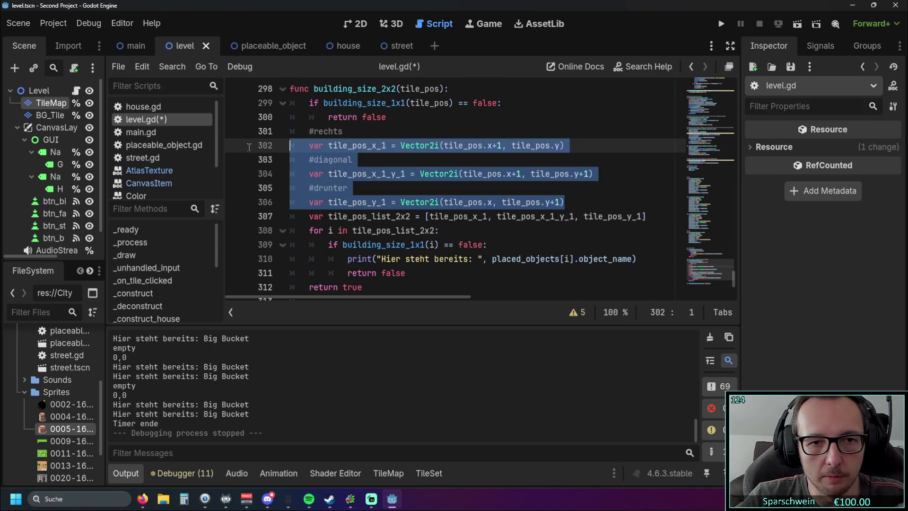
left_click(517, 231)
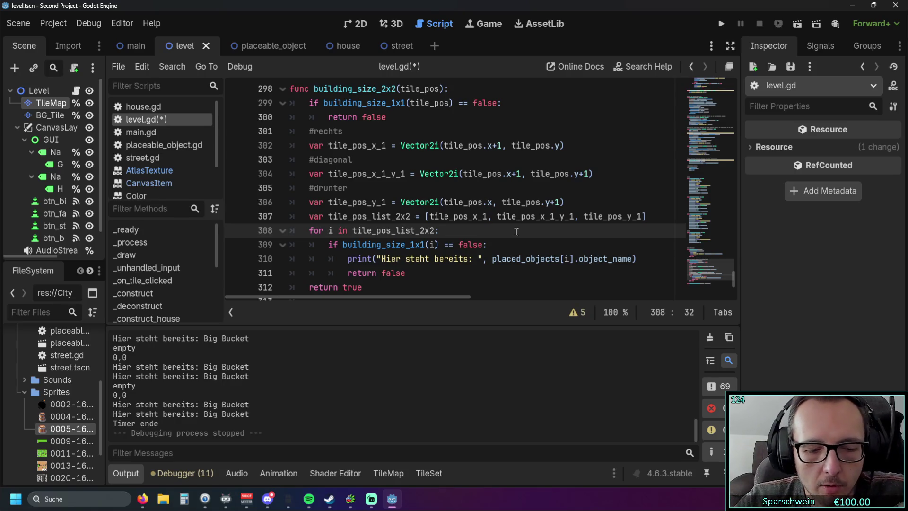
scroll(517, 231, "down", 3)
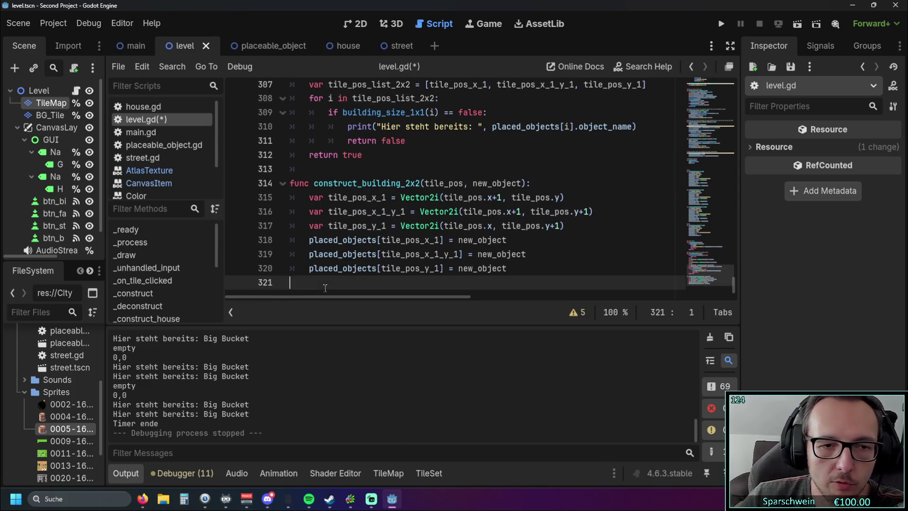
left_click(325, 288)
type("data")
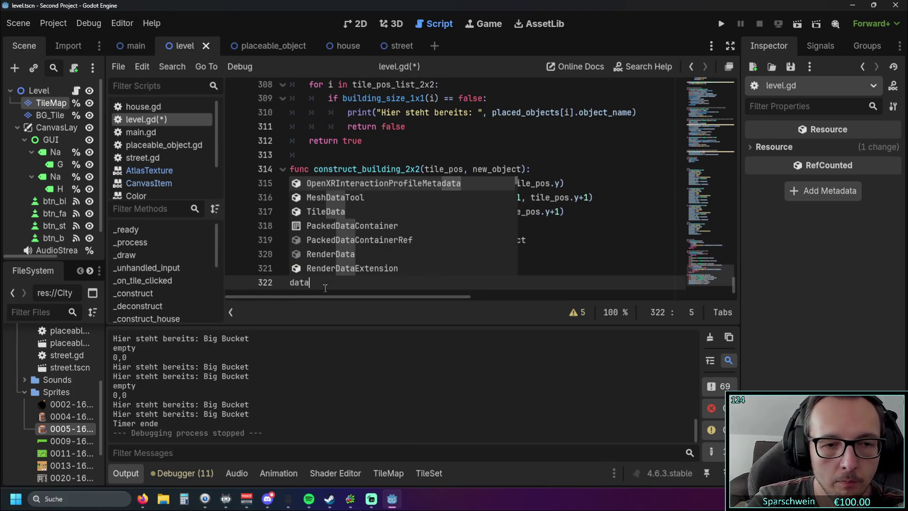
scroll(345, 216, "down", 2)
scroll(344, 216, "down", 10)
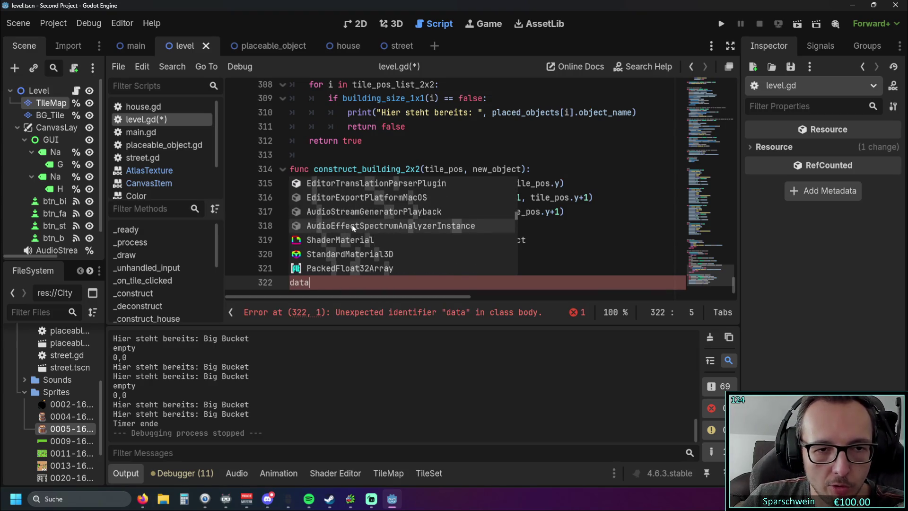
scroll(349, 227, "down", 10)
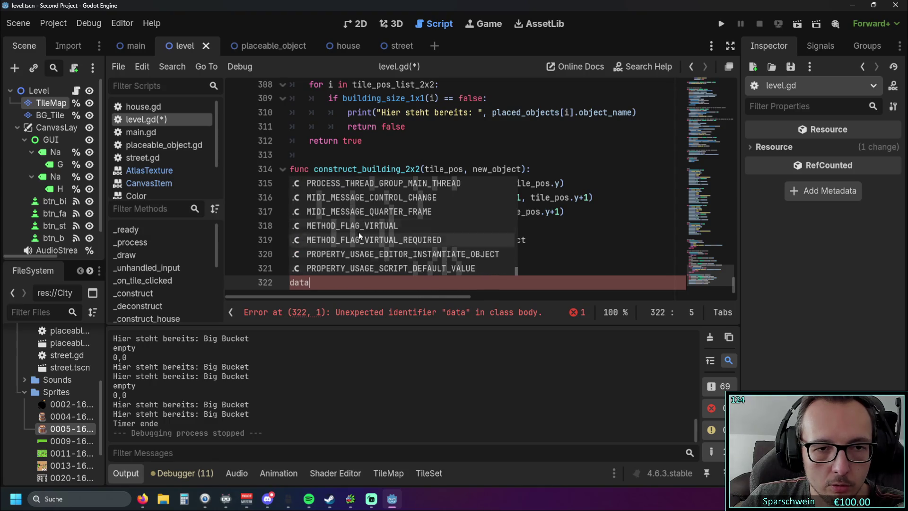
type(".")
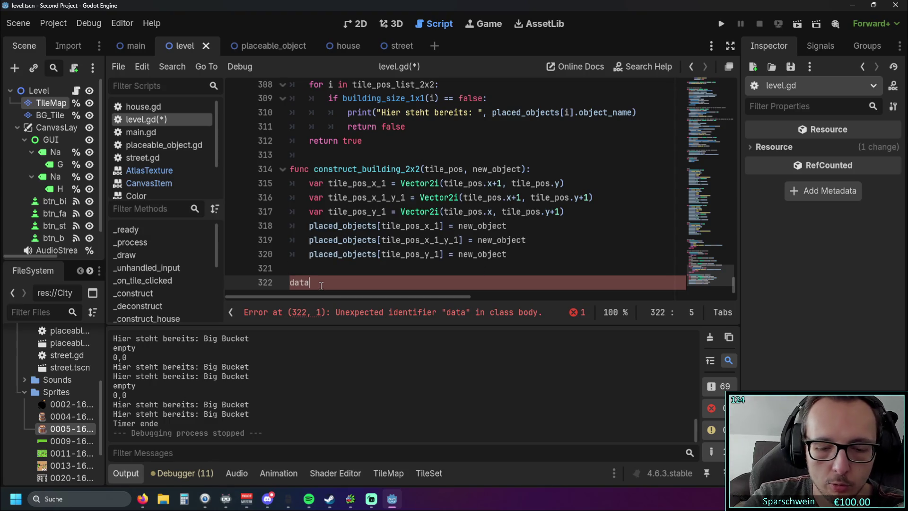
type("tile")
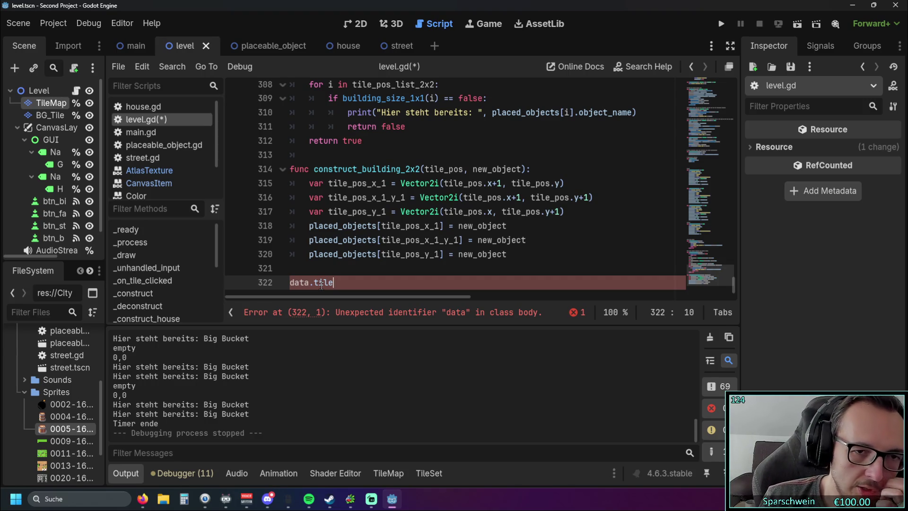
key("shift+Home")
key("BackSpace")
key("BackSpace")
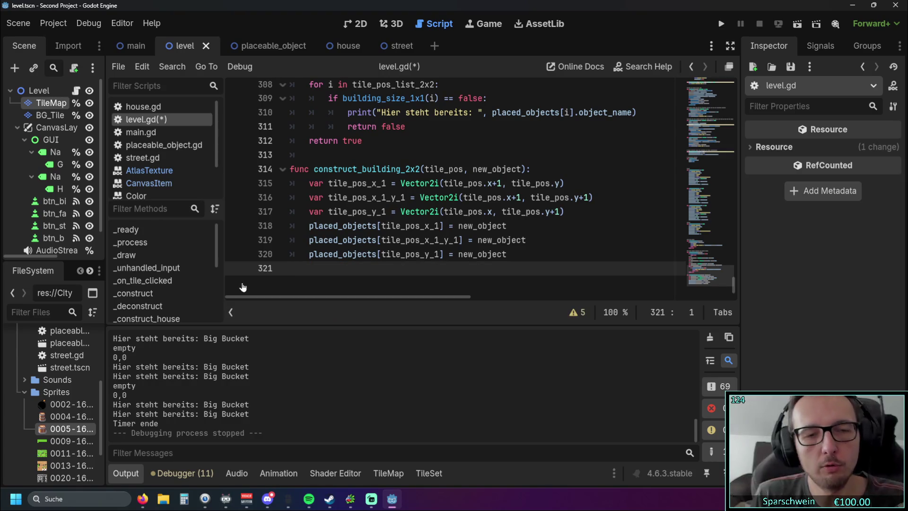
left_click_drag(302, 183, 303, 212)
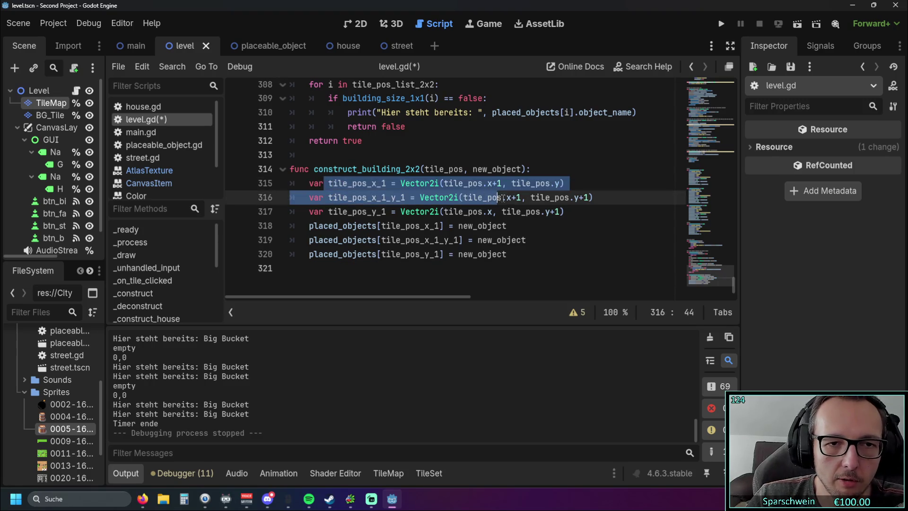
left_click(614, 229)
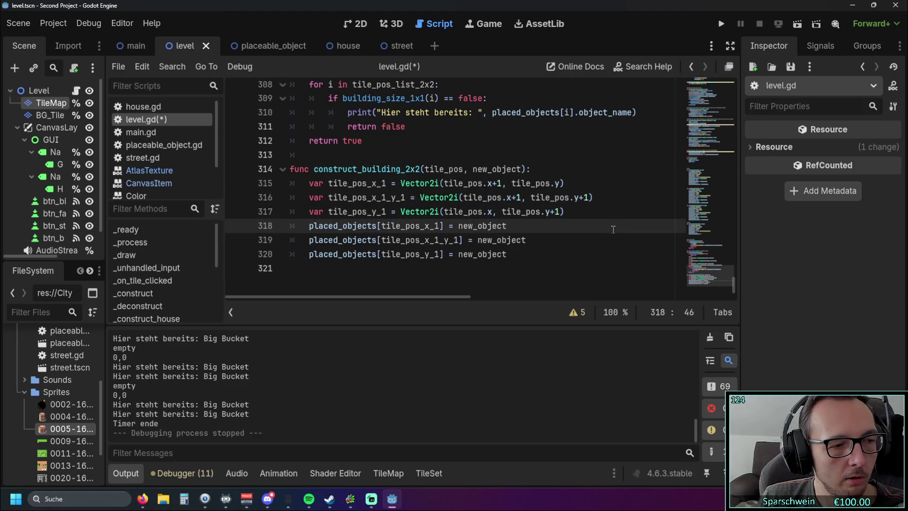
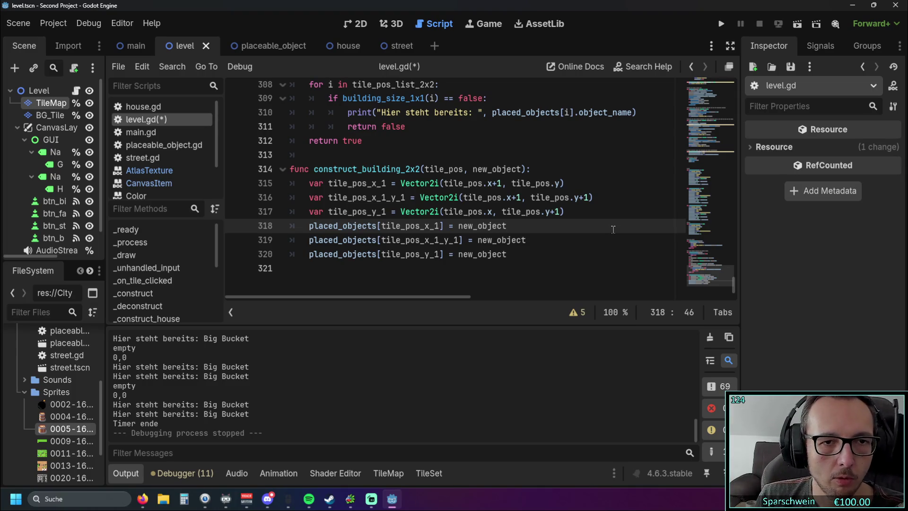
Highlight the construct_building_2x2 function name and header in level.gd.
left_click(315, 169)
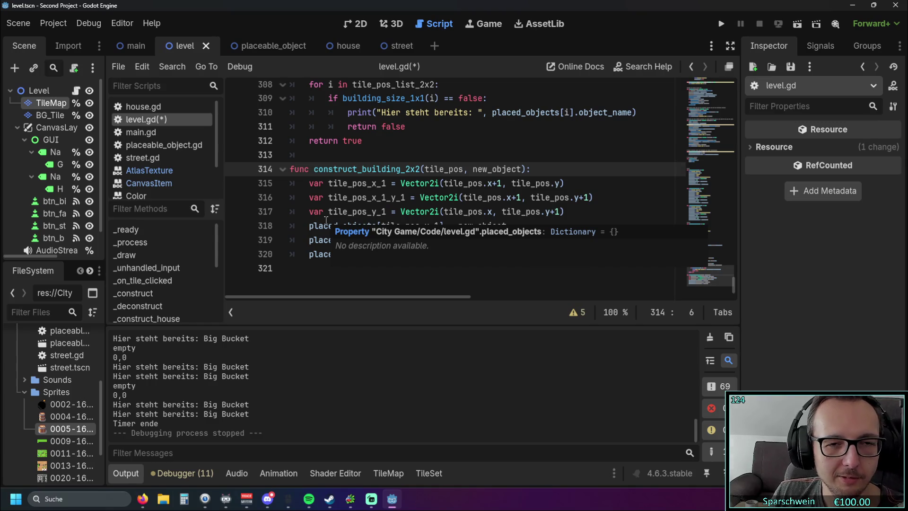
left_click_drag(314, 169, 425, 169)
left_click(454, 144)
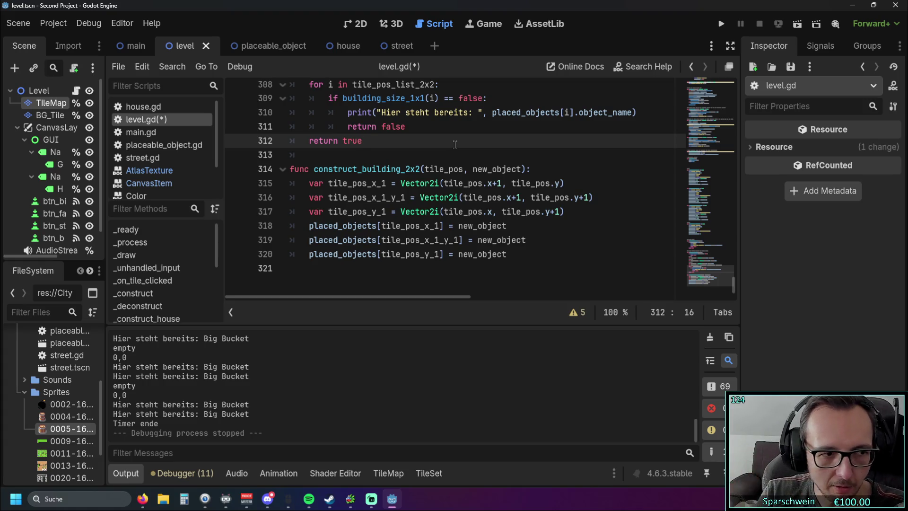
scroll(414, 139, "up", 2)
scroll(415, 139, "down", 1)
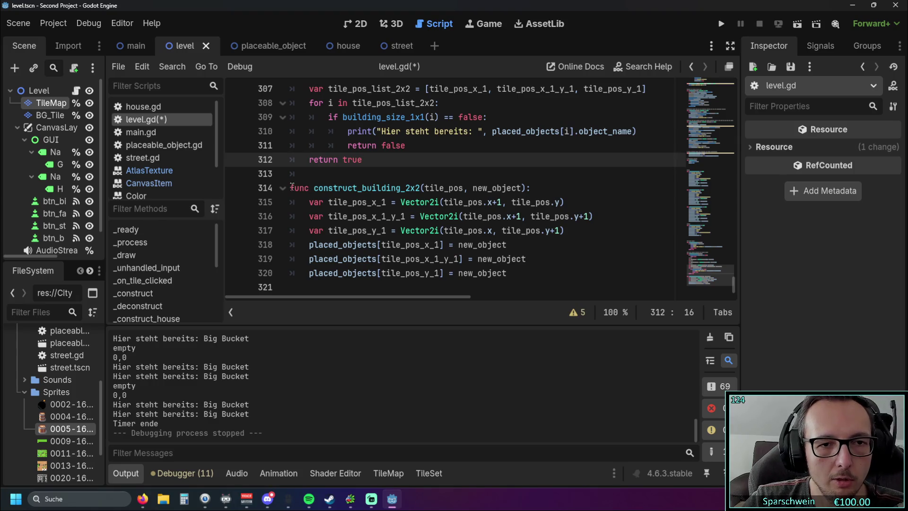
mouse_move(292, 189)
left_mouse_down()
mouse_move(428, 188)
mouse_move(418, 188)
left_mouse_up()
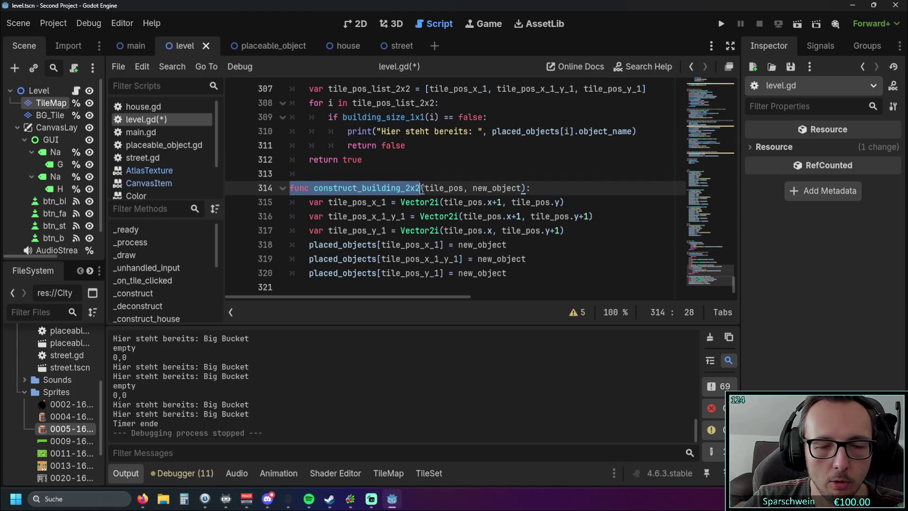
left_click(431, 218)
scroll(432, 218, "up", 1)
left_click_drag(290, 231, 422, 232)
left_click(408, 207)
left_click_drag(314, 230, 424, 230)
left_click(412, 202)
scroll(410, 203, "up", 3)
scroll(421, 180, "down", 4)
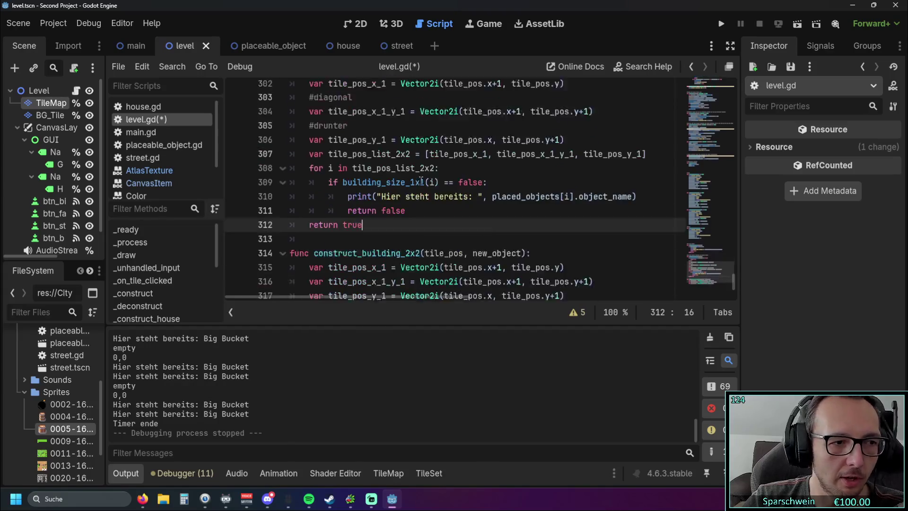
Highlight the building_size_2x2, tile_pos_x_1_y_1 and tile_pos_x_1 variables and their uses.
left_click(411, 202)
scroll(411, 218, "up", 3)
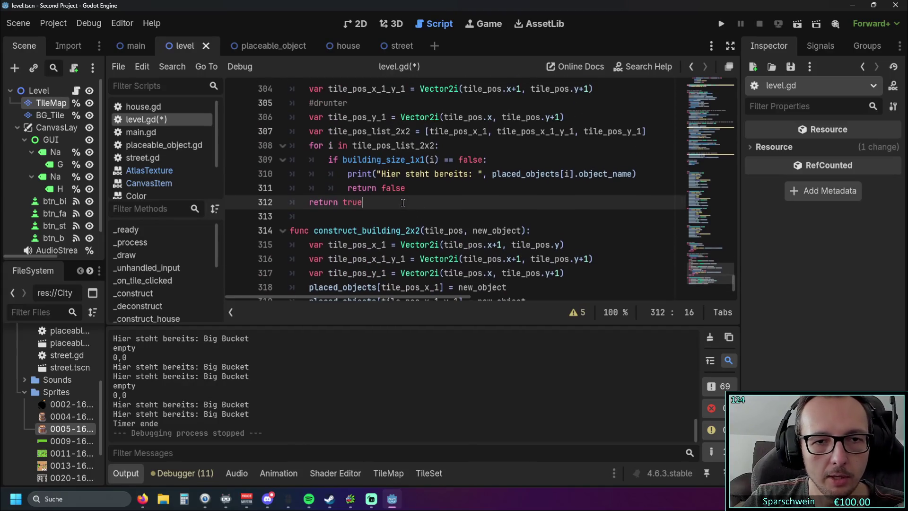
scroll(411, 235, "up", 1)
left_click_drag(314, 132, 393, 132)
left_click(395, 132)
scroll(407, 163, "down", 3)
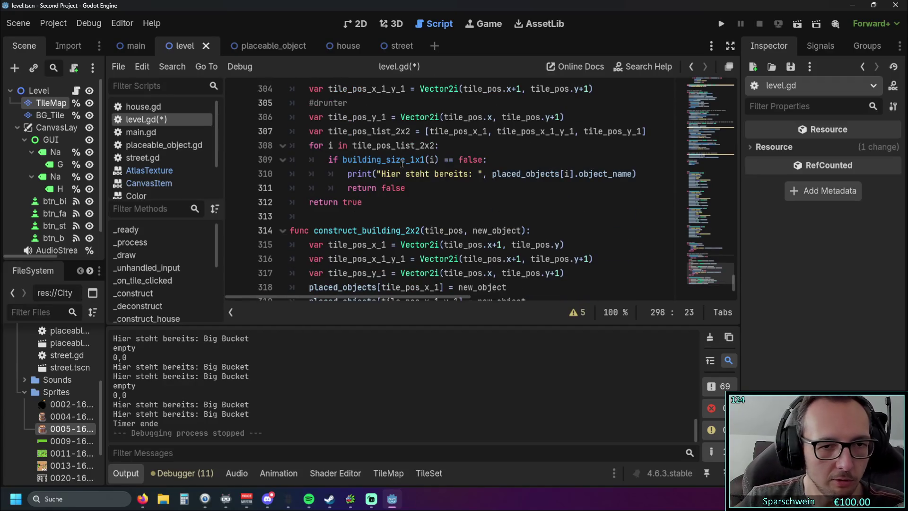
scroll(403, 164, "up", 2)
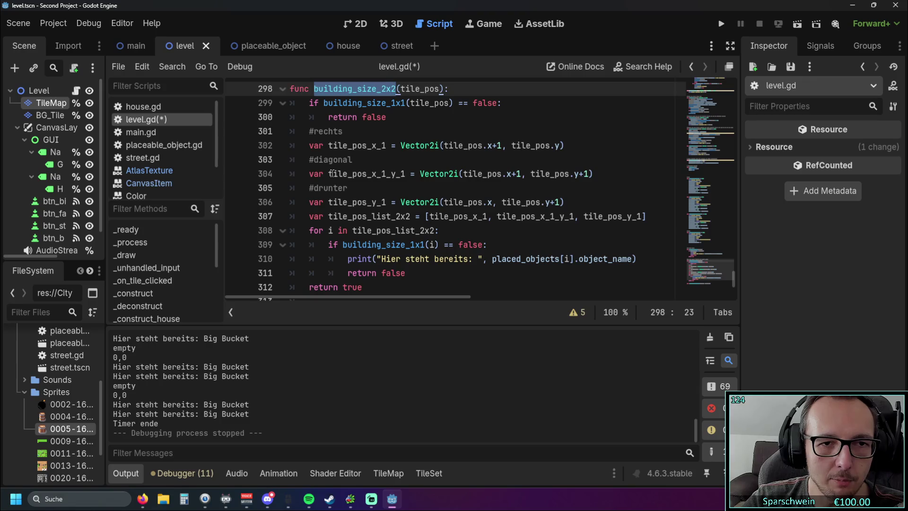
double_click(397, 174)
left_click(413, 189)
left_click_drag(328, 146, 387, 147)
left_click(379, 161)
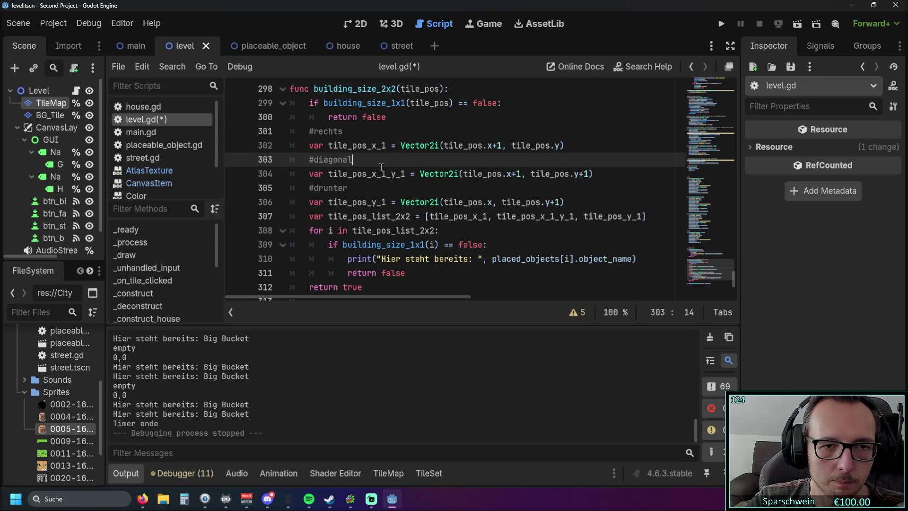
scroll(379, 169, "down", 3)
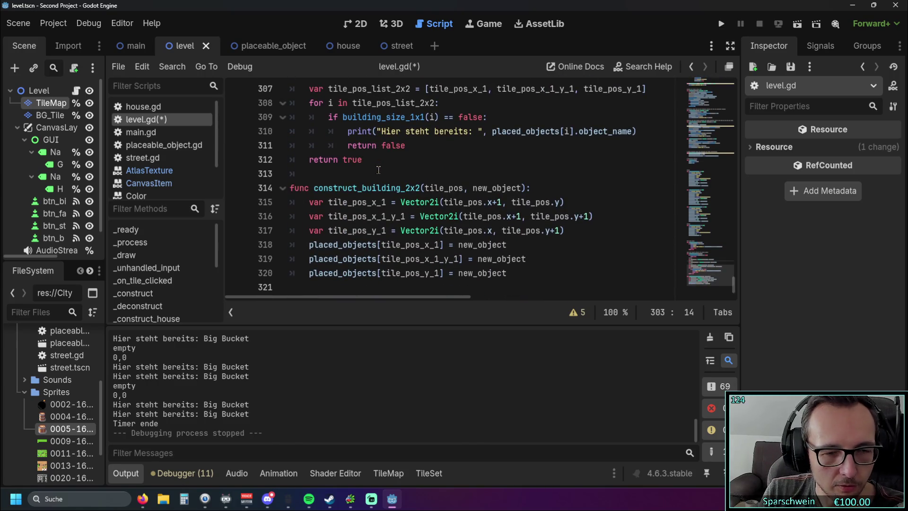
scroll(378, 170, "up", 1)
scroll(378, 175, "down", 1)
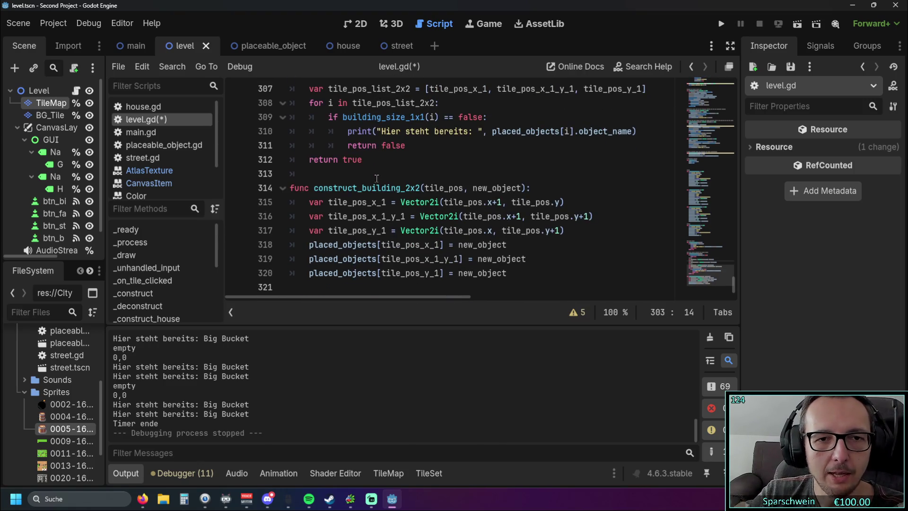
scroll(376, 178, "up", 3)
scroll(371, 177, "down", 3)
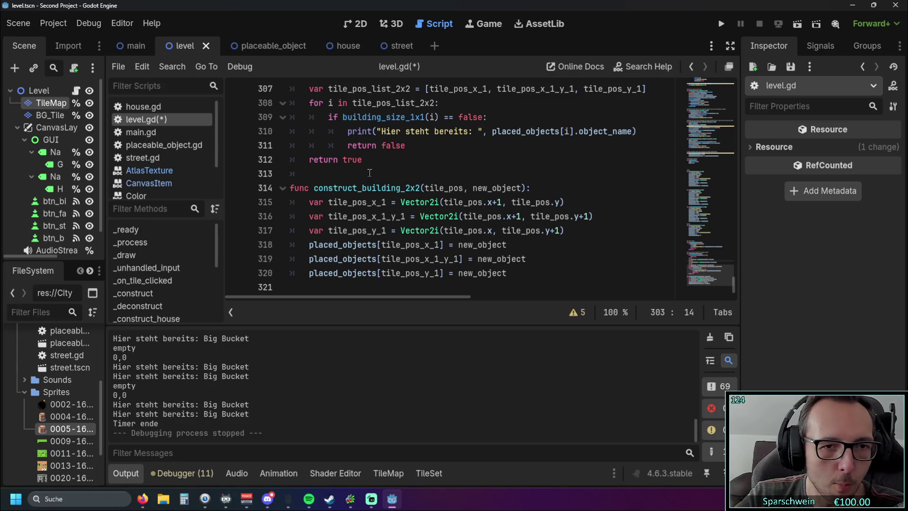
Select and review the body of construct_building_2x2, including its three position lines.
mouse_move(508, 273)
left_mouse_down()
mouse_move(340, 202)
mouse_move(299, 195)
left_mouse_up()
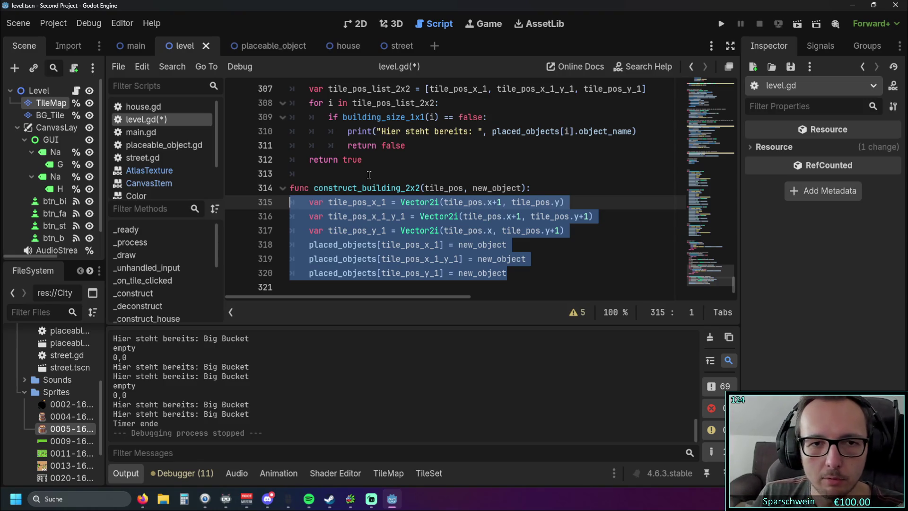
left_click_drag(312, 189, 488, 249)
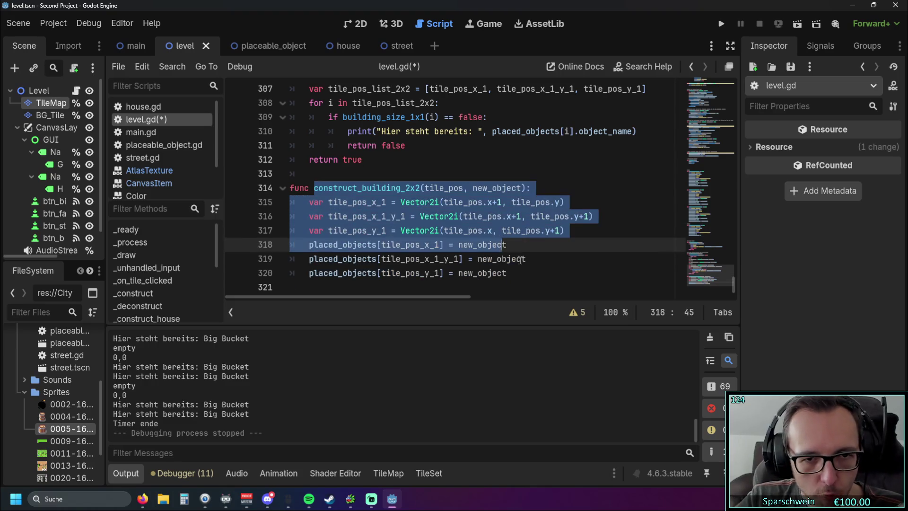
left_click(507, 273)
scroll(487, 260, "up", 1)
mouse_move(592, 273)
left_mouse_down()
mouse_move(397, 245)
mouse_move(314, 245)
left_mouse_up()
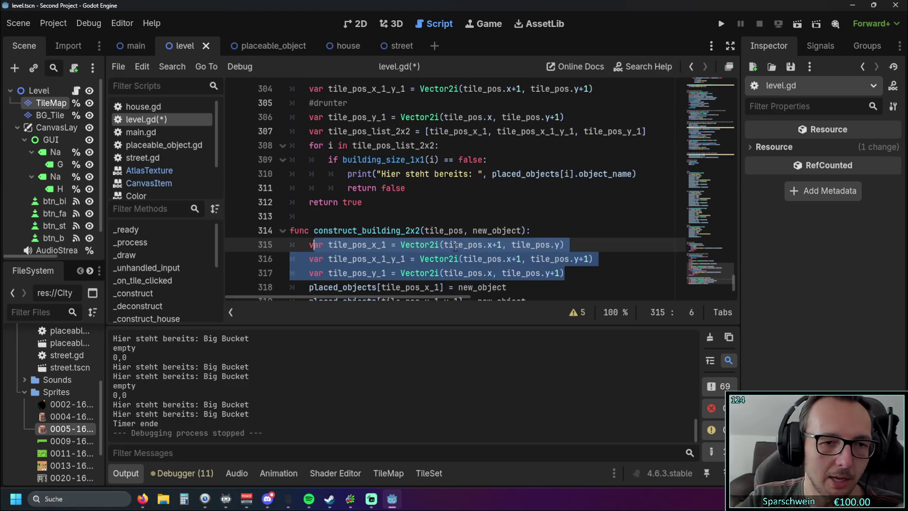
scroll(480, 243, "down", 1)
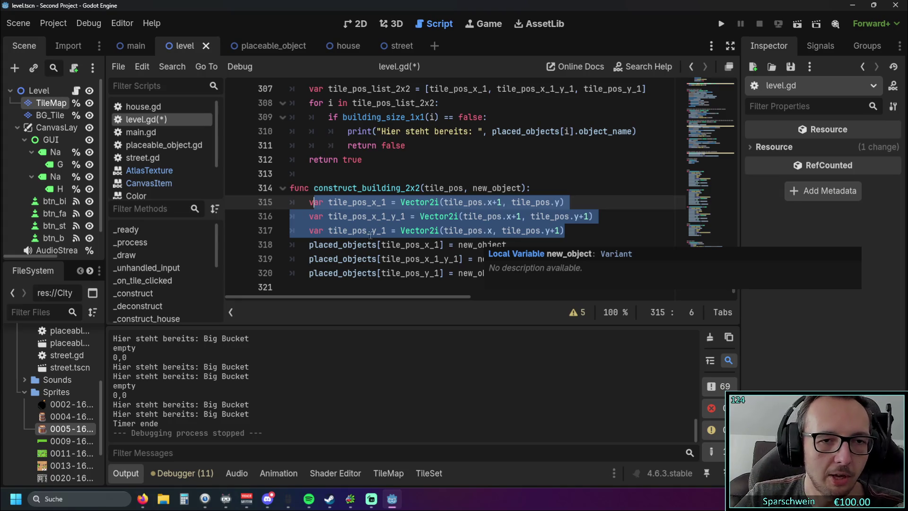
left_click(592, 242)
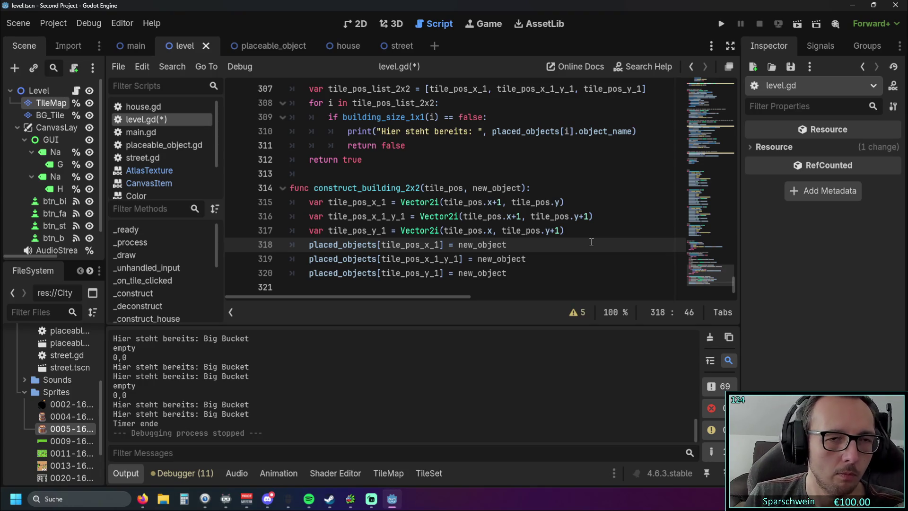
Look over placeable_object.gd in the placeable_object scene, then return to the level scene.
left_click(278, 54)
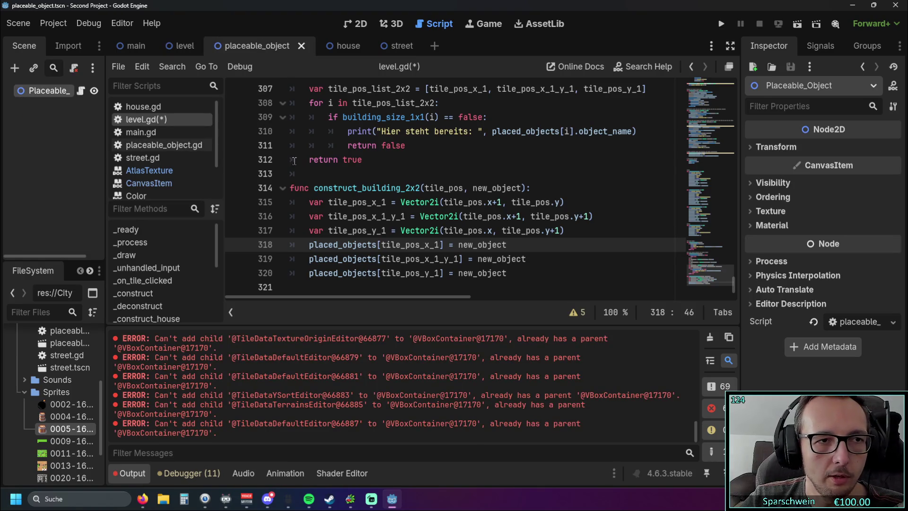
left_click(152, 145)
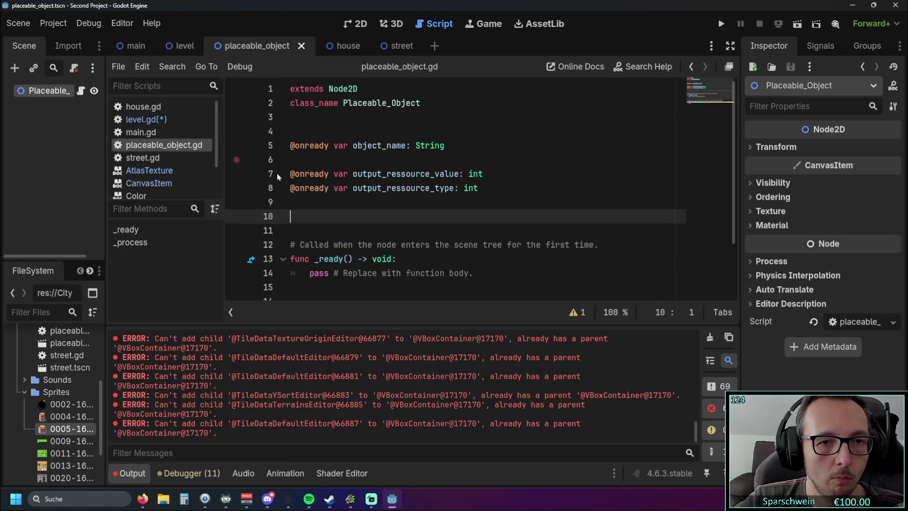
scroll(373, 194, "down", 1)
scroll(379, 197, "up", 1)
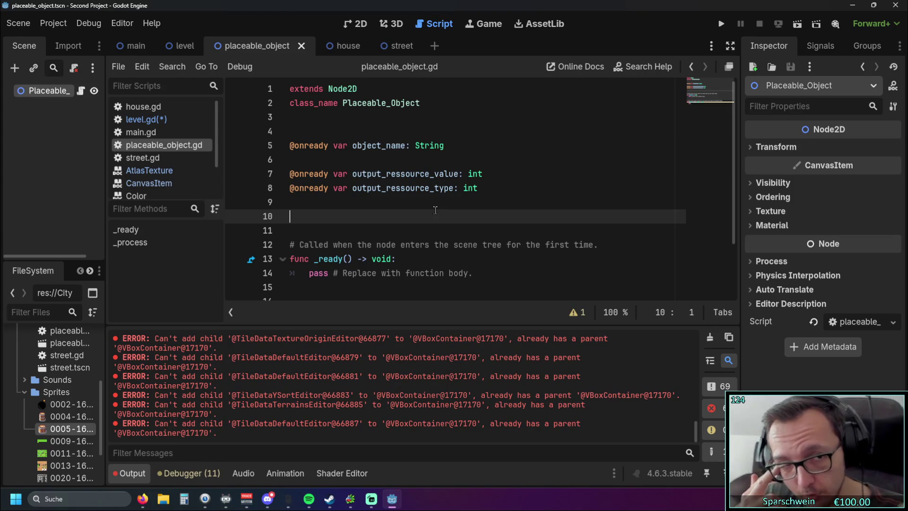
left_click(184, 46)
scroll(372, 194, "down", 1)
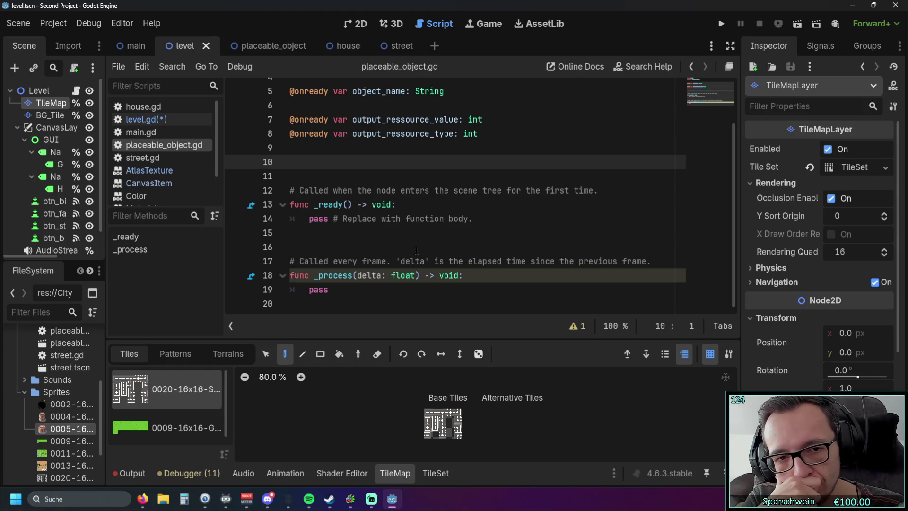
Open level.gd, glance at the house scene, then scroll up to the 1x1/2x2 size check before _construct(tile_pos).
left_click(147, 119)
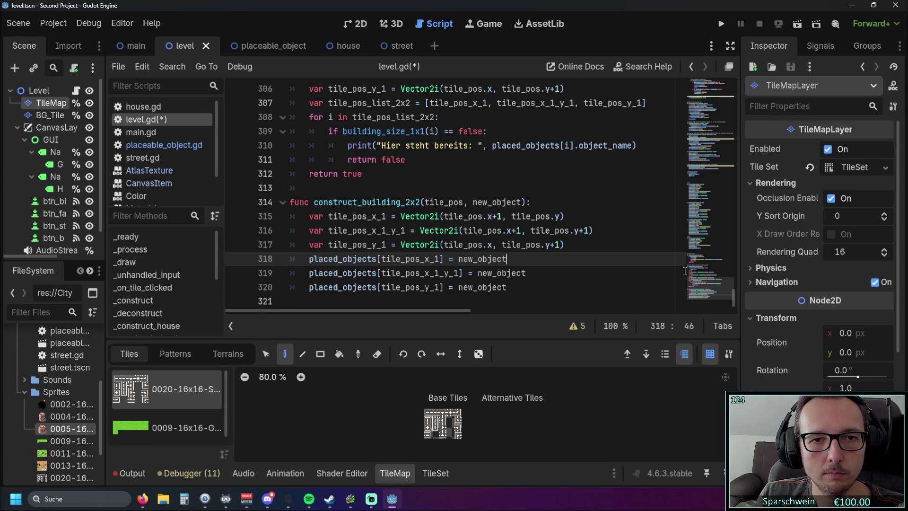
left_click(339, 46)
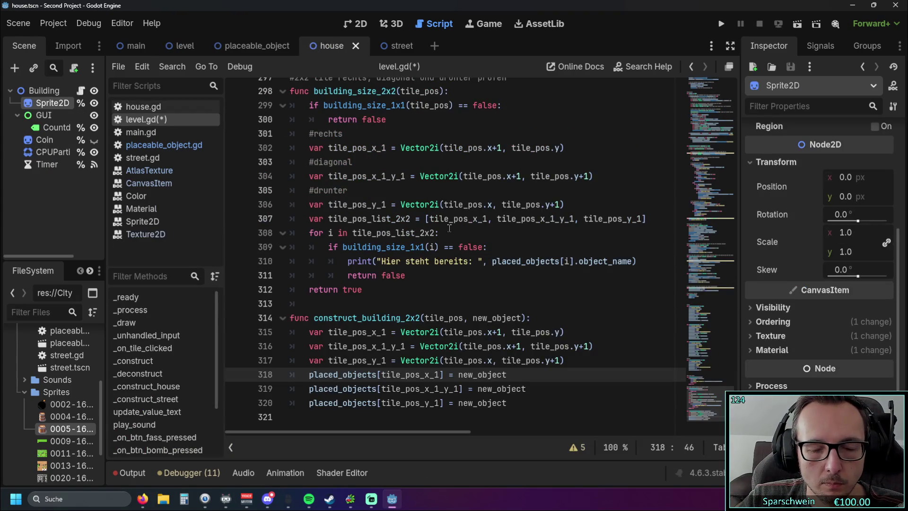
left_click(184, 46)
scroll(402, 221, "up", 4)
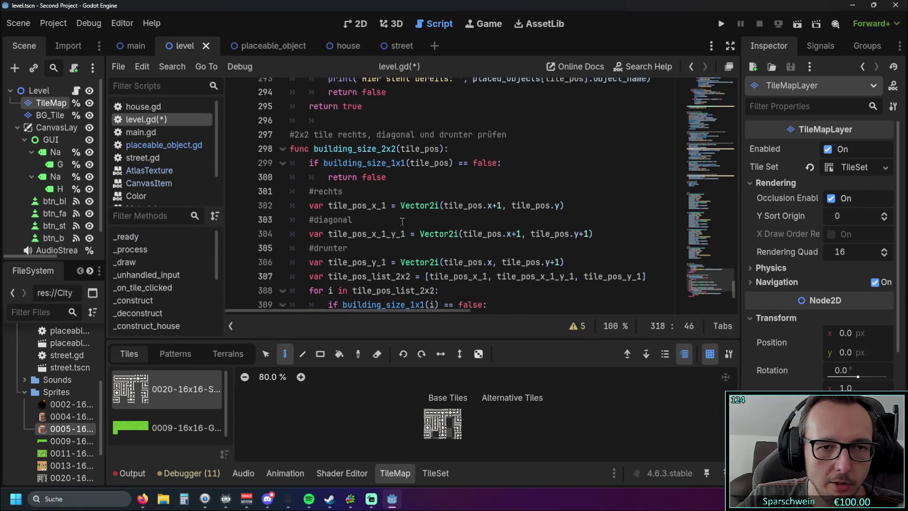
scroll(402, 221, "up", 2)
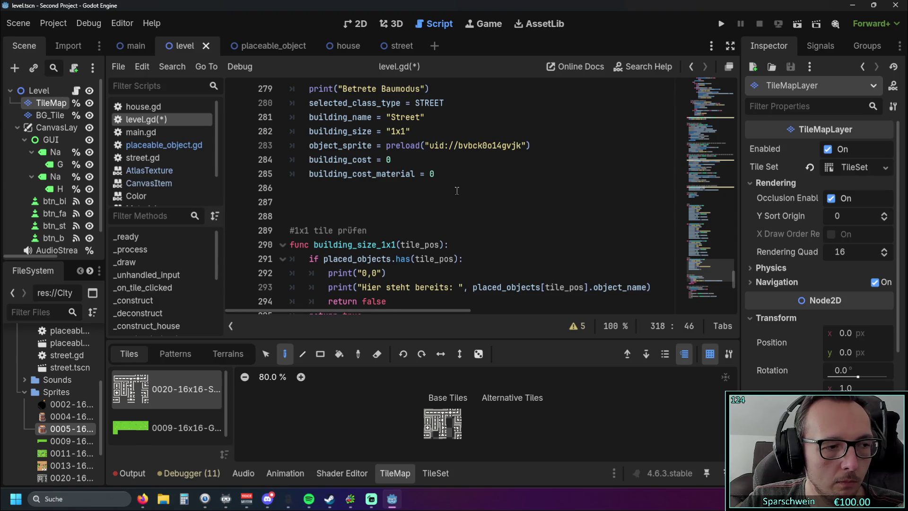
scroll(457, 191, "up", 20)
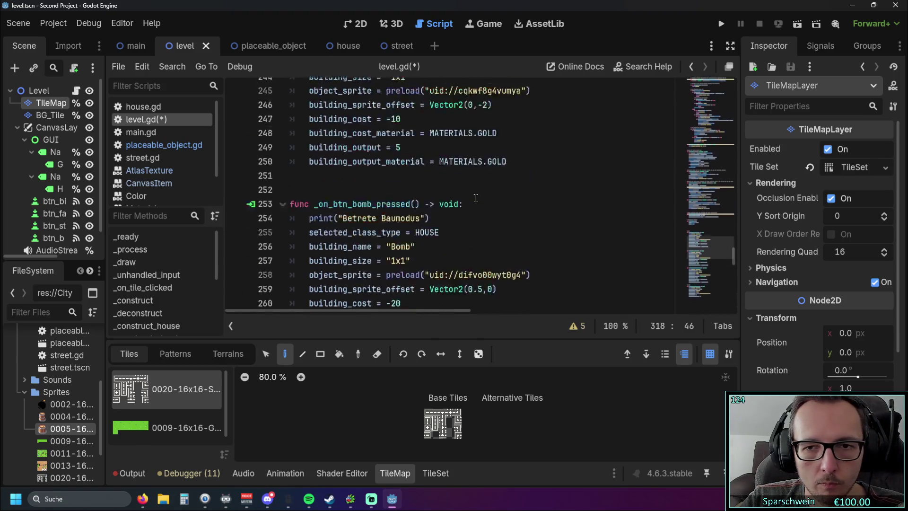
scroll(480, 199, "up", 20)
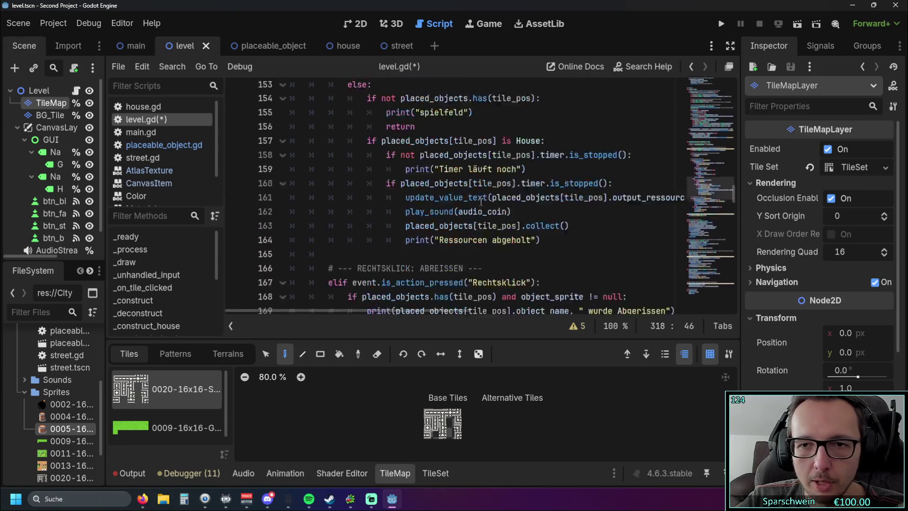
scroll(481, 202, "down", 5)
scroll(474, 222, "up", 7)
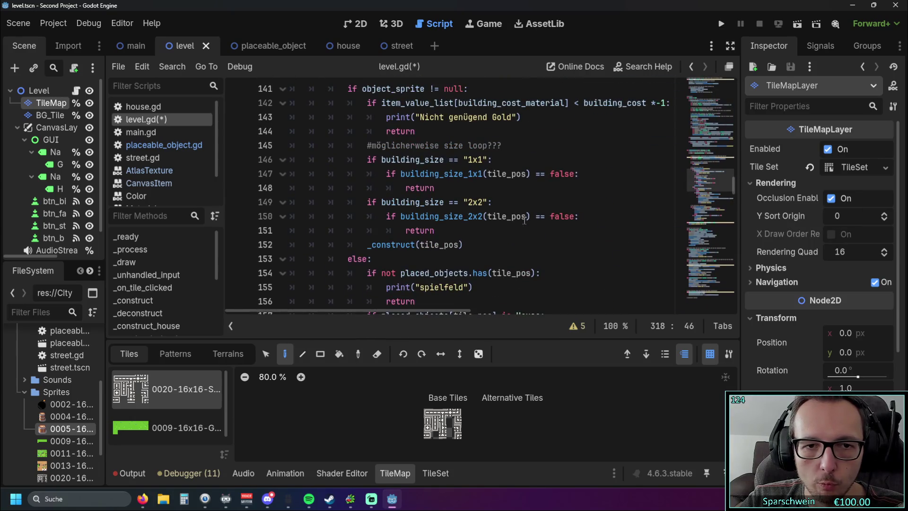
left_click_drag(464, 244, 436, 173)
left_click_drag(348, 104, 348, 103)
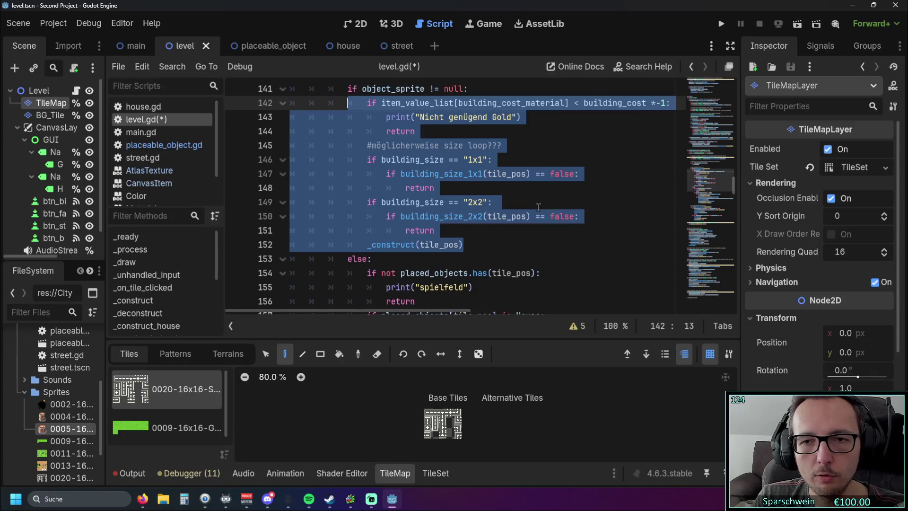
scroll(731, 207, "down", 10)
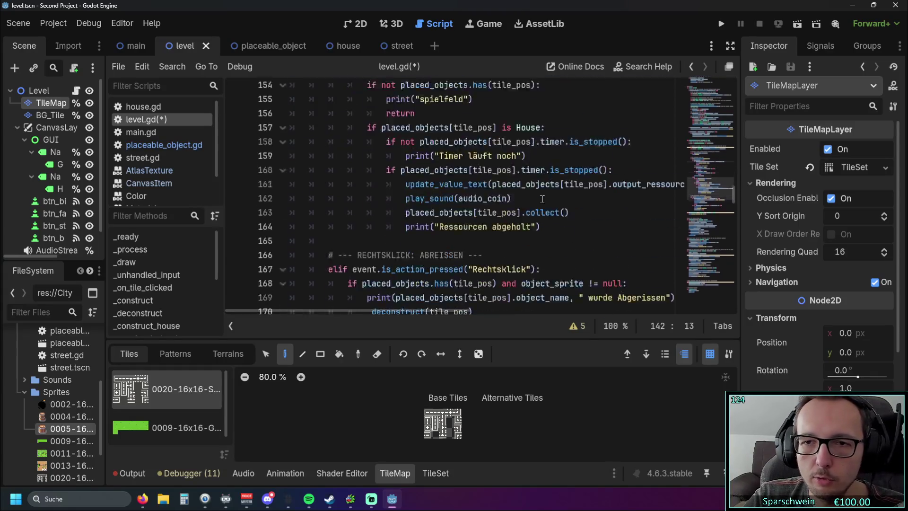
left_click_drag(732, 207, 742, 303)
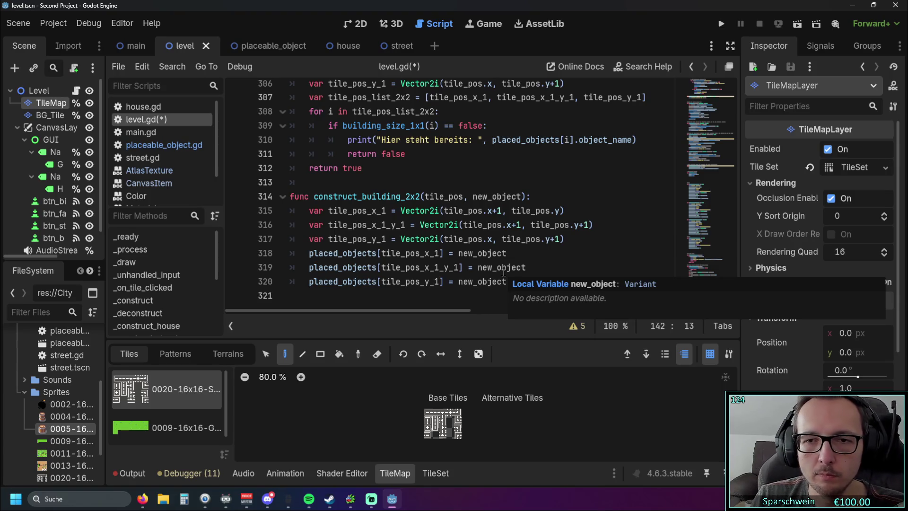
scroll(456, 296, "up", 12)
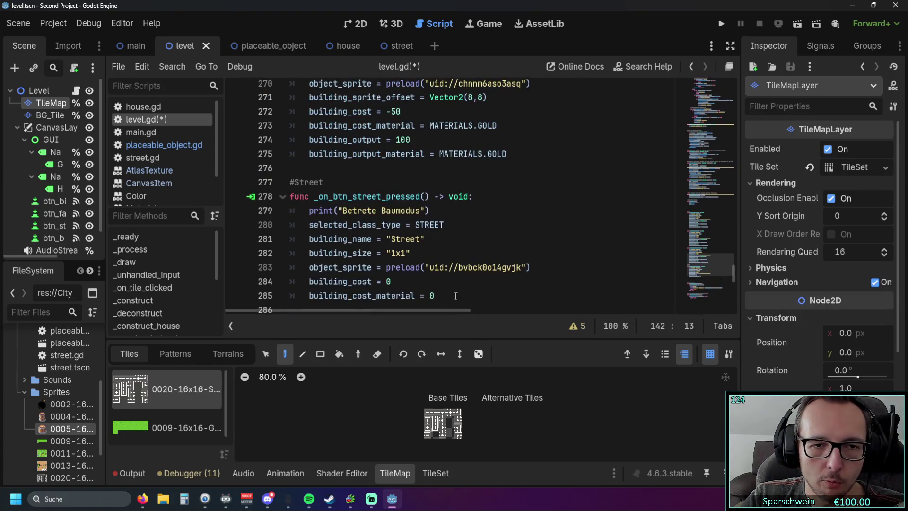
left_click_drag(455, 296, 290, 183)
left_click(507, 211)
scroll(507, 210, "down", 1)
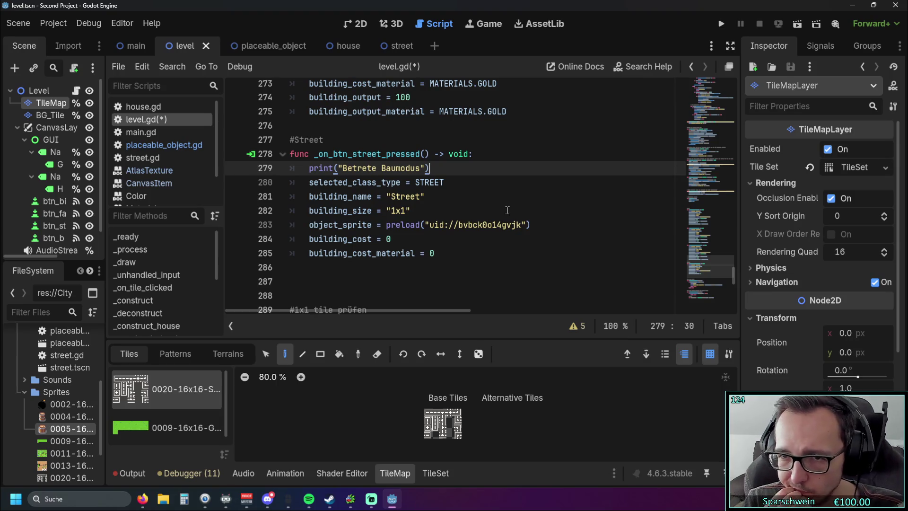
scroll(507, 210, "up", 14)
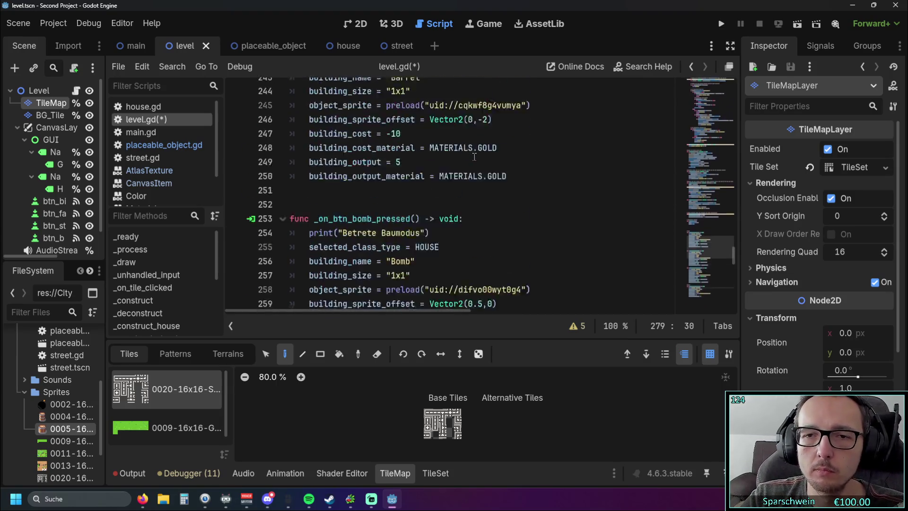
scroll(474, 156, "up", 2)
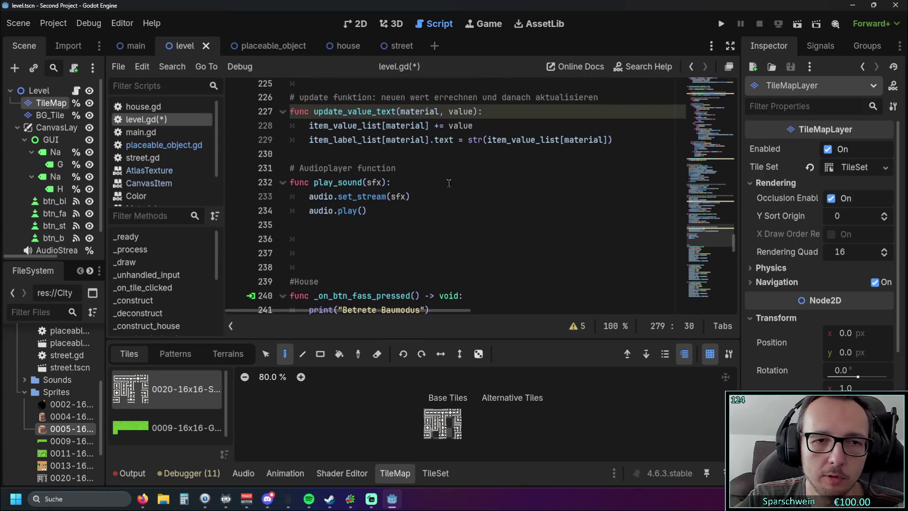
Delete the surplus blank lines, including line 225, between functions in level.gd.
left_click(329, 268)
key("BackSpace")
key("BackSpace")
key("BackSpace")
key("BackSpace")
key("BackSpace")
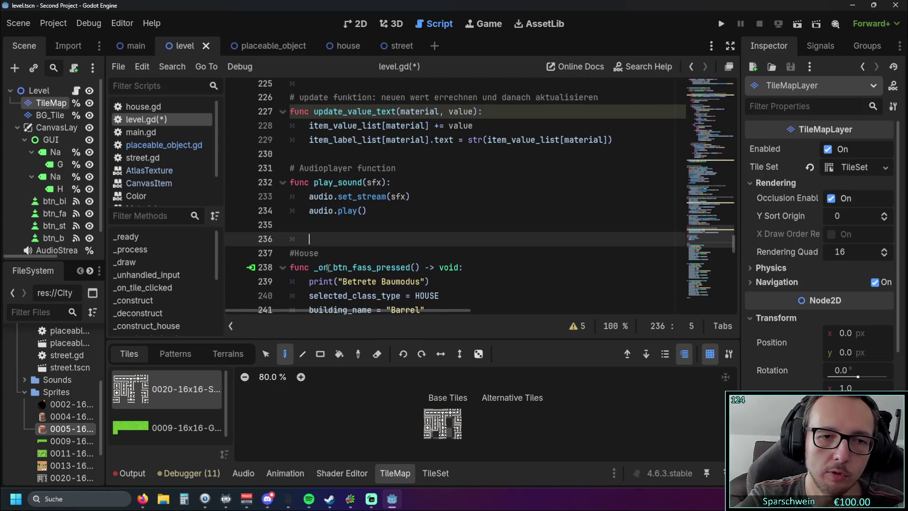
scroll(321, 240, "up", 4)
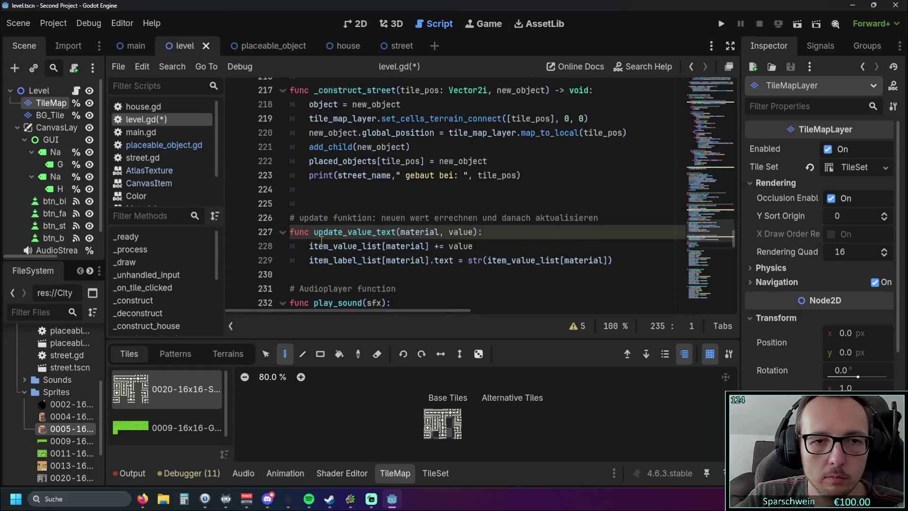
left_click(317, 253)
key("BackSpace")
key("BackSpace")
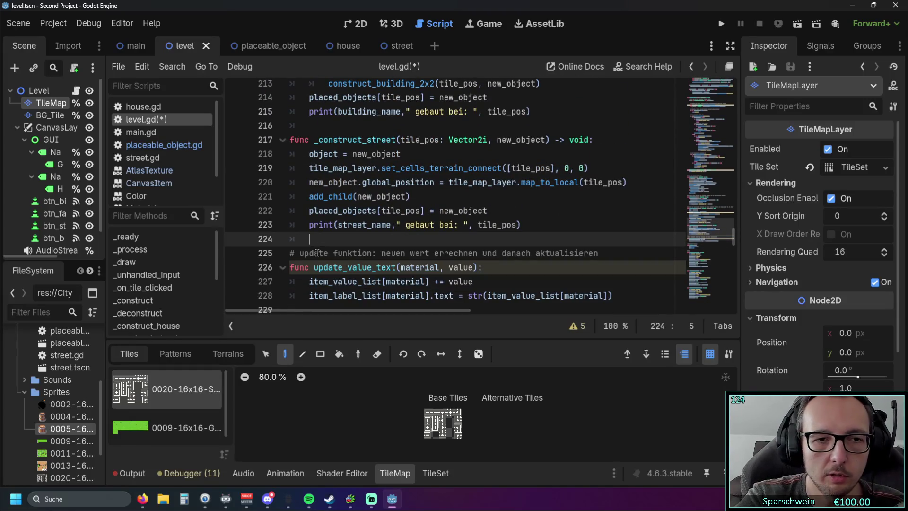
scroll(380, 227, "up", 2)
scroll(380, 227, "up", 2)
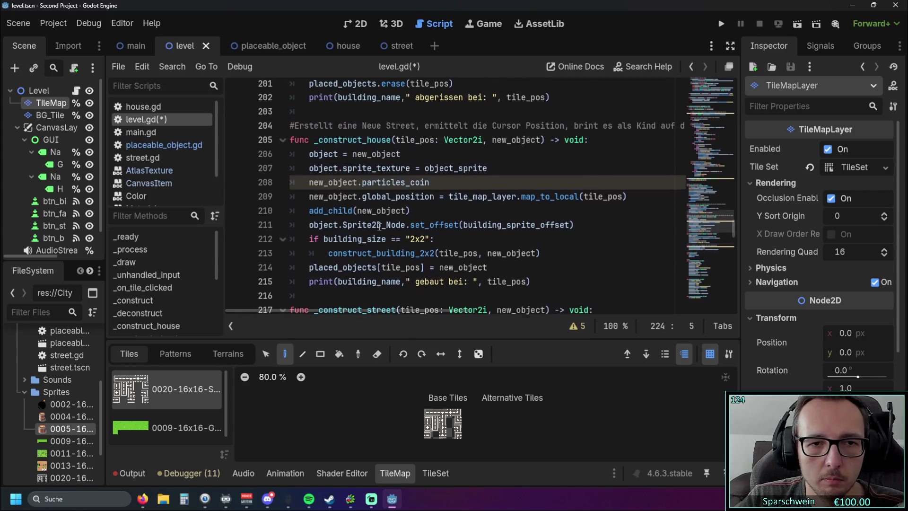